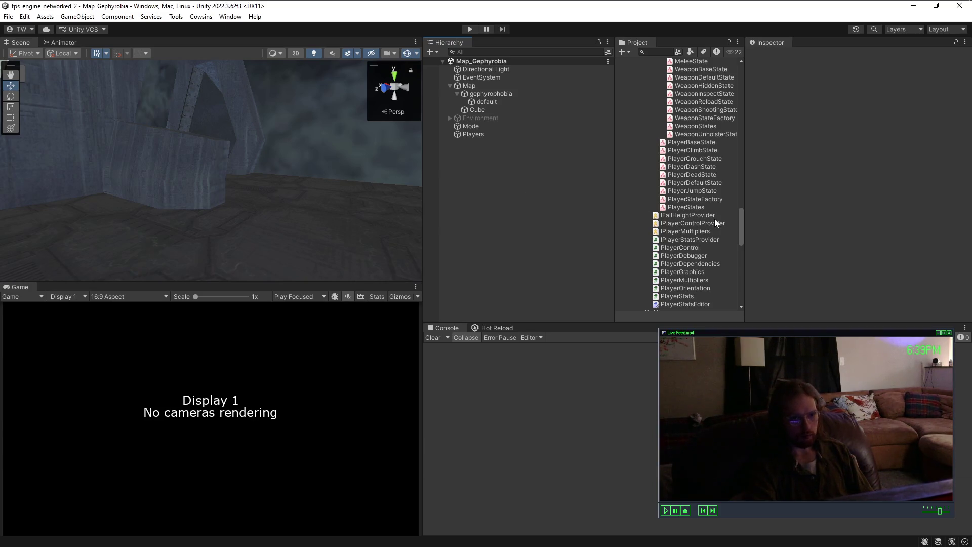
Step: Scroll the Project window and open the PlayerContainer prefab for editing
scroll(715, 220, down, 7)
scroll(715, 223, down, 5)
double_click(669, 257)
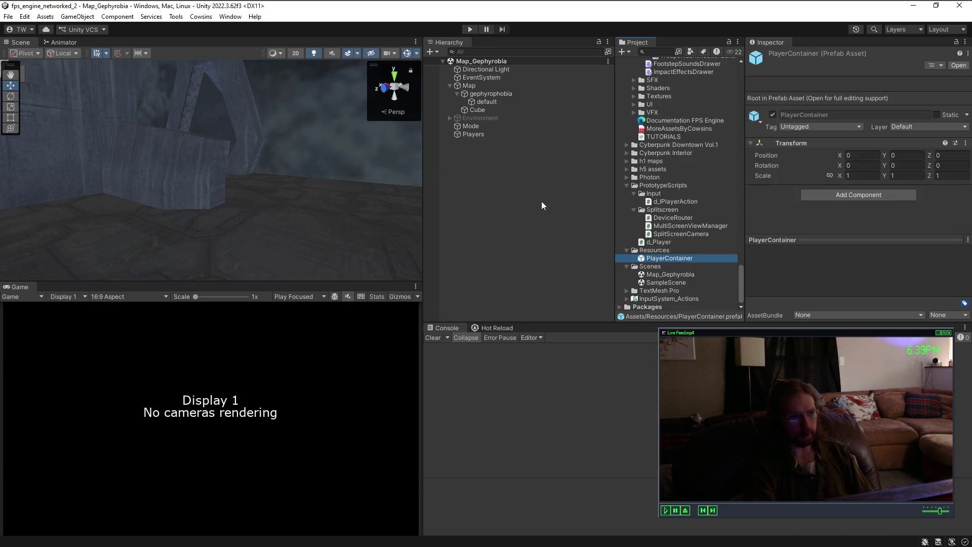
Step: Expand FastActions and MeleeKnife_FPSEngineRig, inspecting ViewRig, Arms_Mesh and FPSEngine_Rig
click(521, 100)
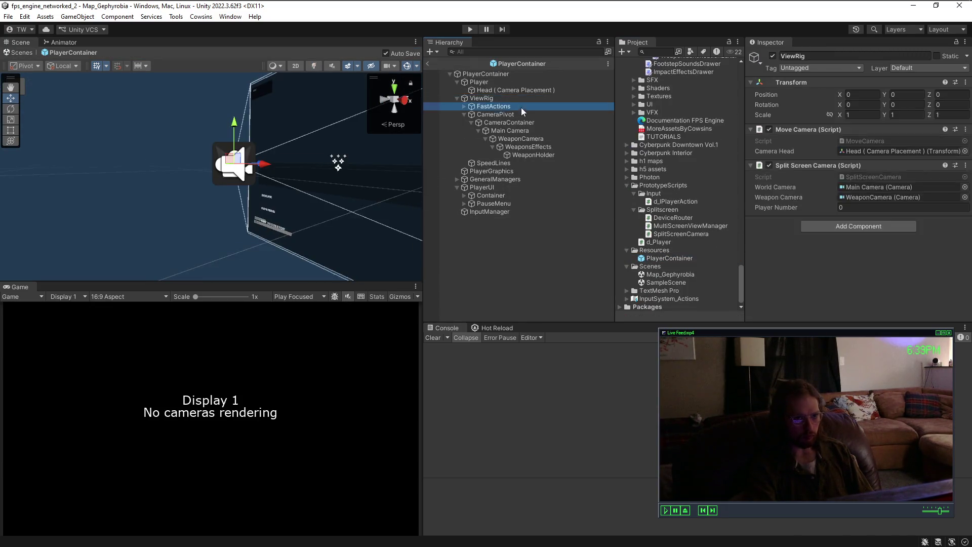
click(471, 107)
click(463, 106)
click(491, 117)
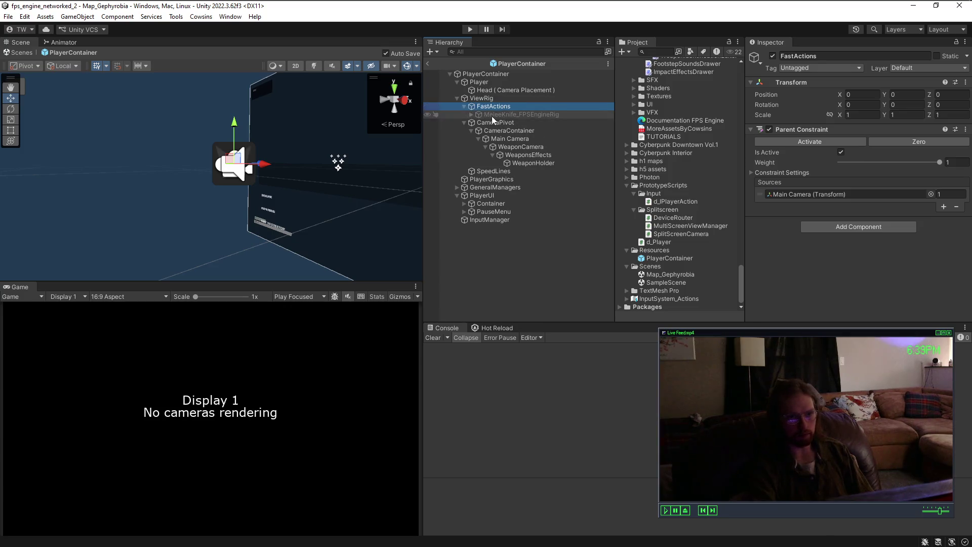
click(470, 114)
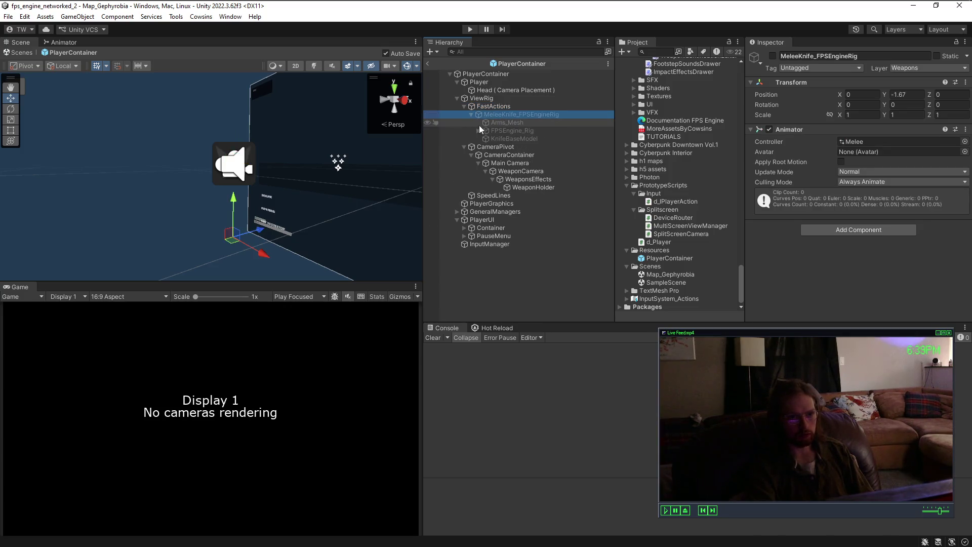
click(493, 122)
click(499, 131)
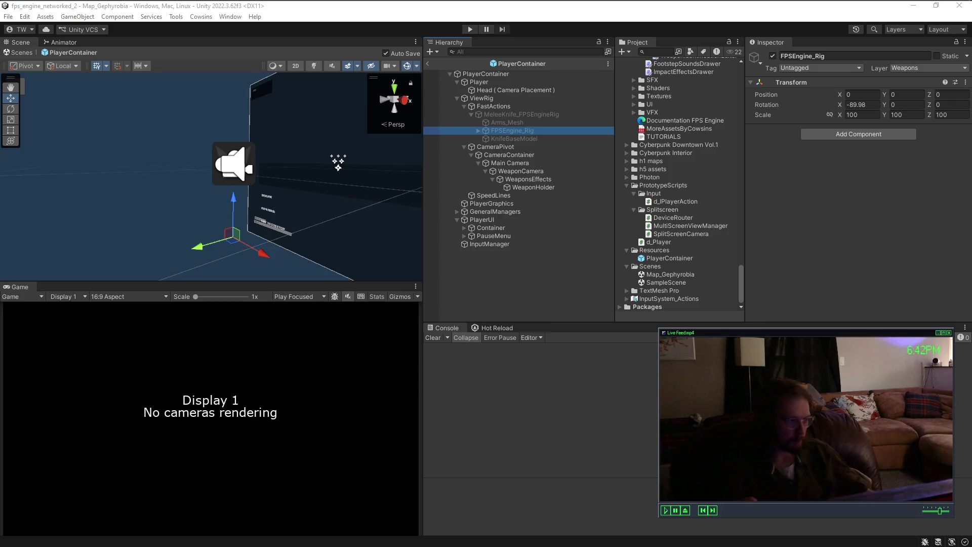
Step: Delete MeleeKnife_FPSEngineRig and FastActions, exit the prefab to Map_Gephyrobia and enter Play mode
click(500, 123)
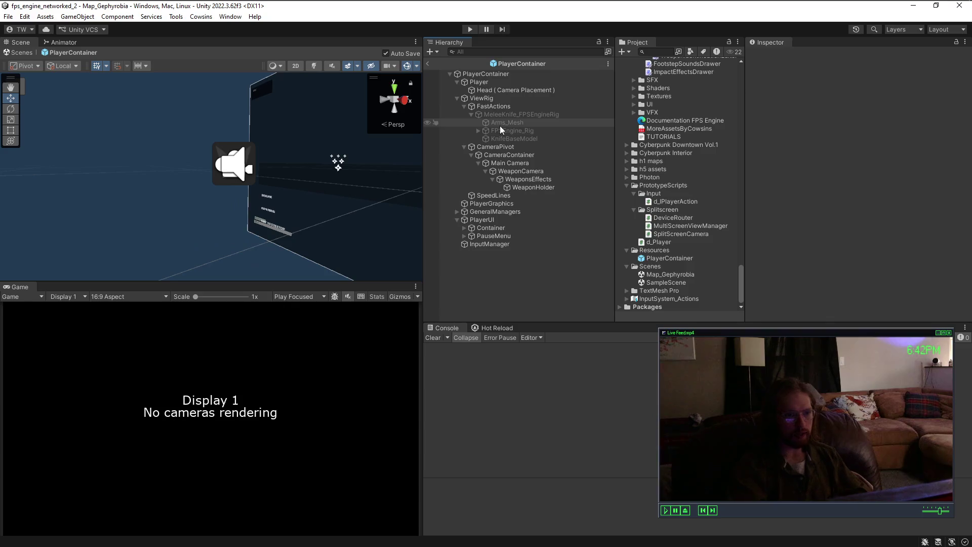
click(503, 127)
click(512, 116)
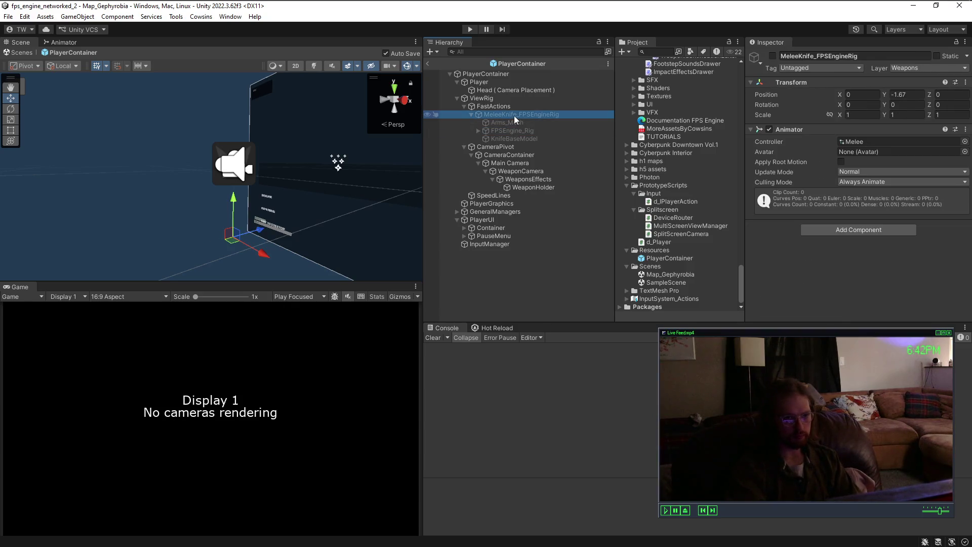
key(Delete)
click(513, 108)
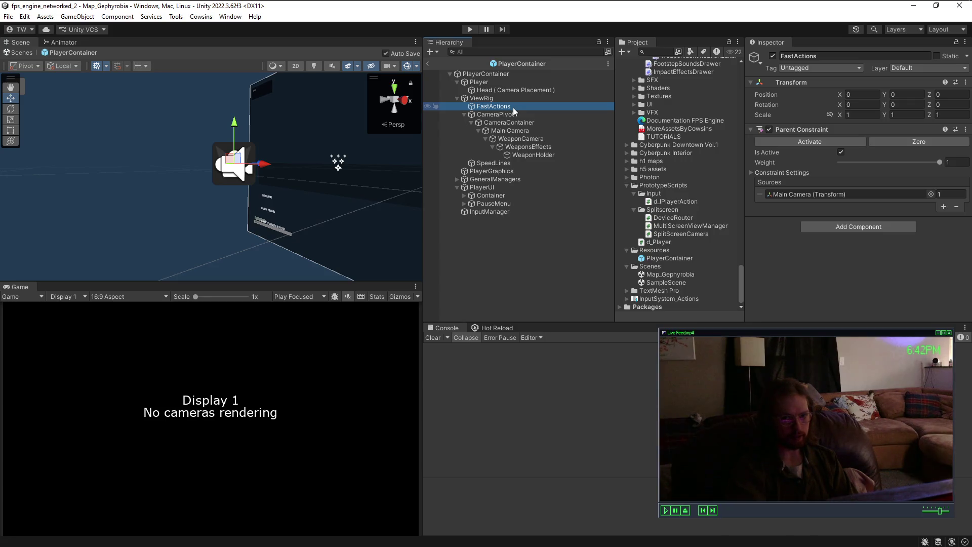
key(Delete)
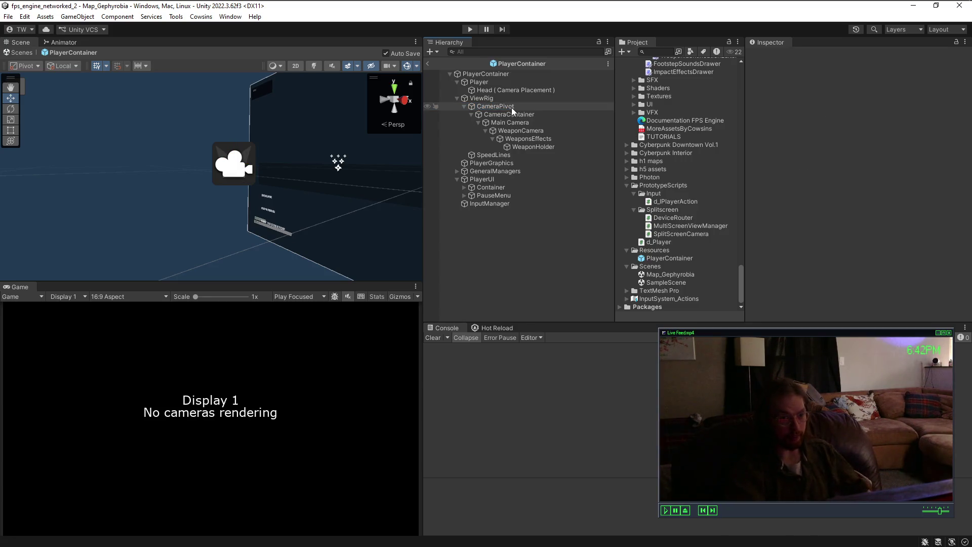
click(429, 64)
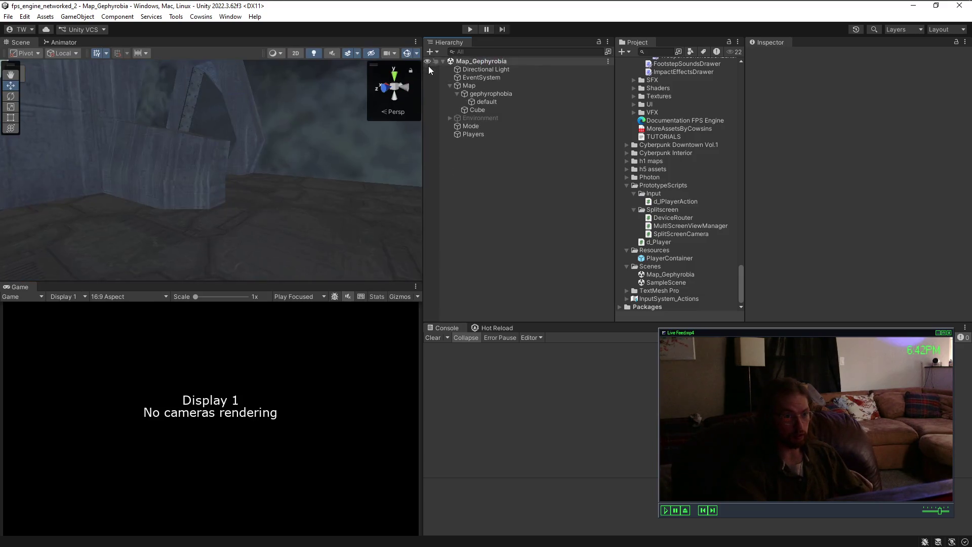
click(470, 30)
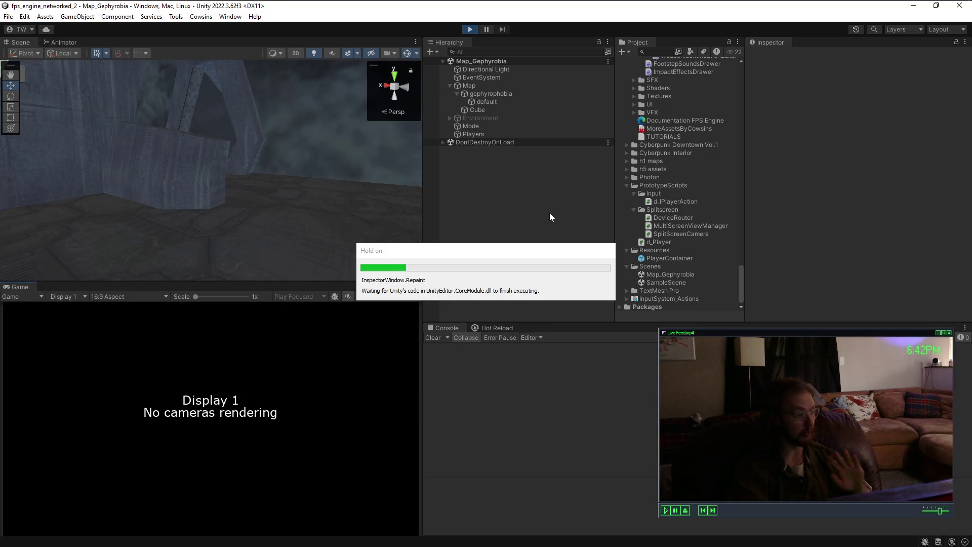
Step: Walk onto the bridge, reload the pistol, switch to the rifle, drop both weapons and pick the pistol up
click(349, 325)
key(w)
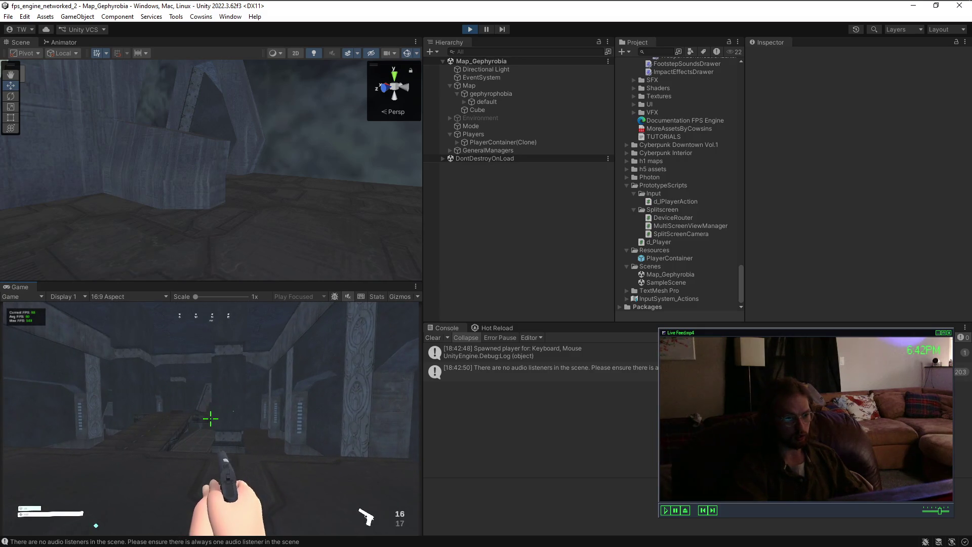
key(w)
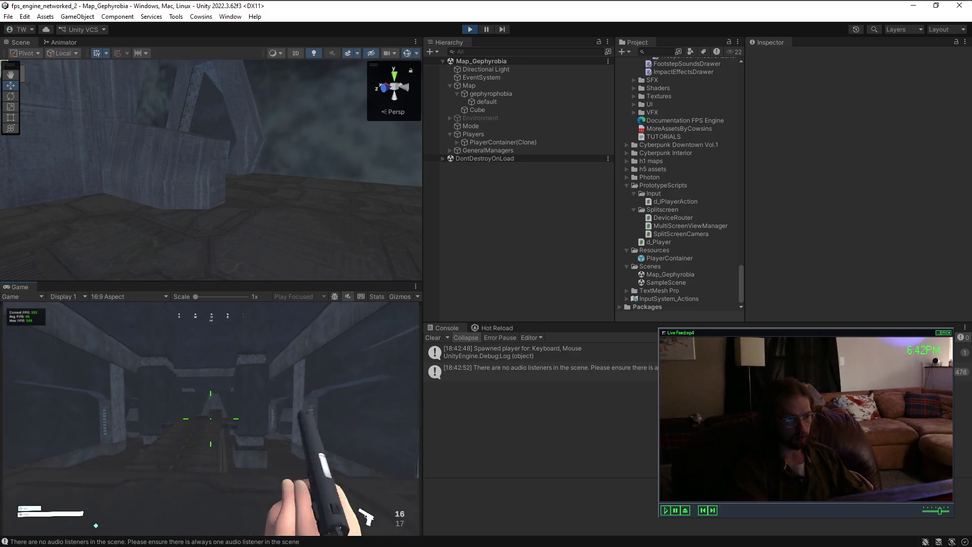
key(w)
key(r)
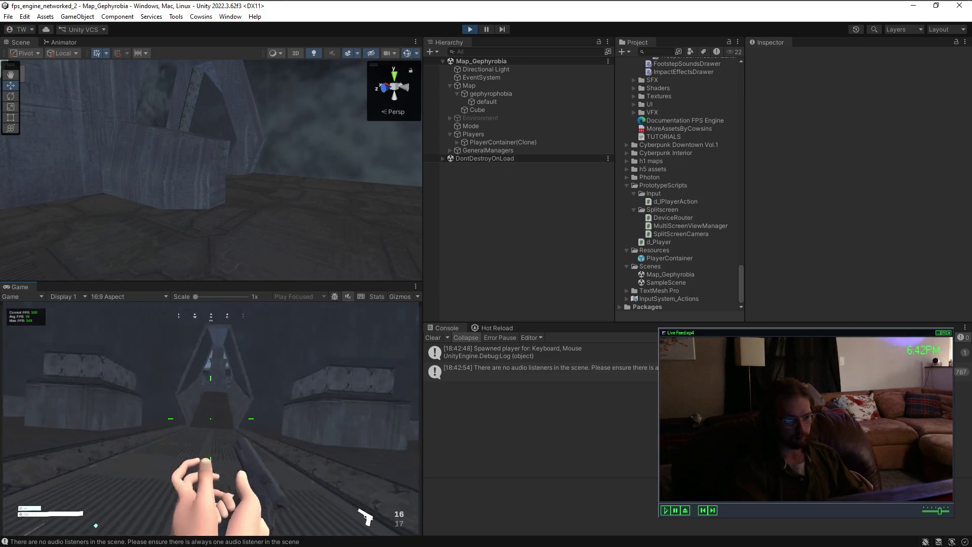
key(2)
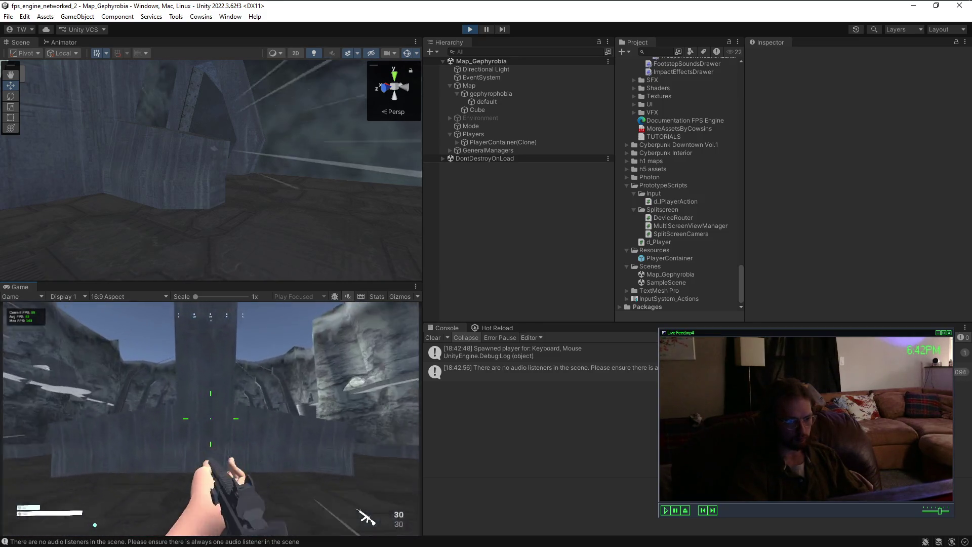
key(g)
key(g)
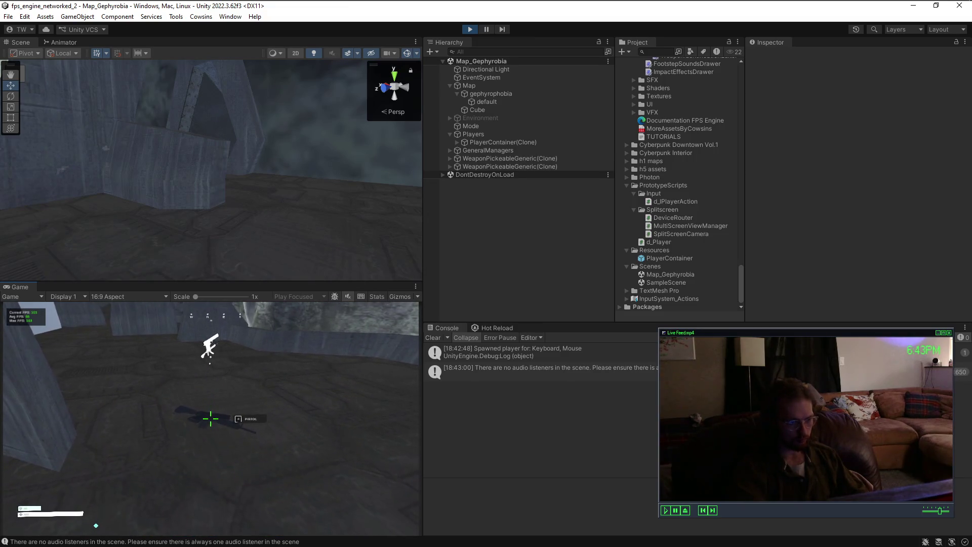
key(f)
key(f)
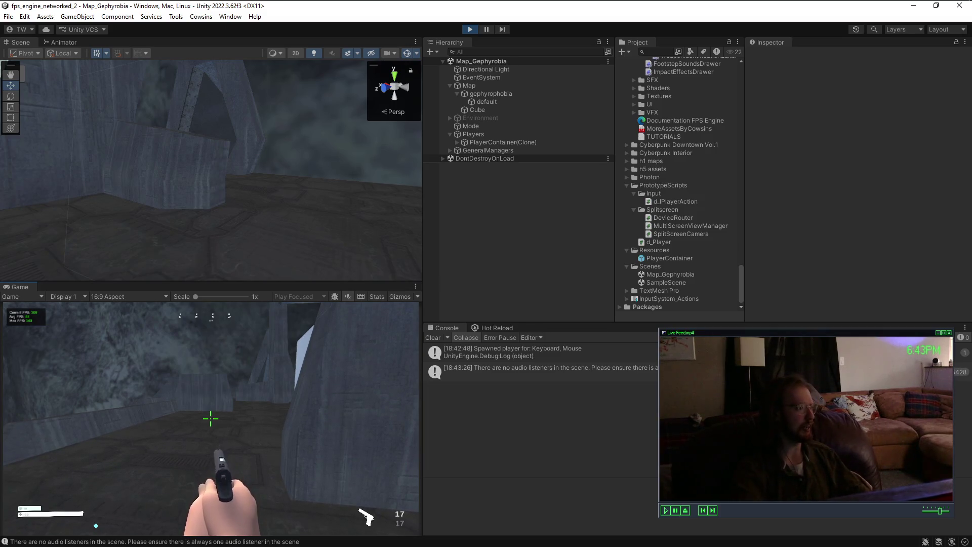
Step: Walk around the arena walls, open the pause menu, then stop Play mode
key(w)
key(w)
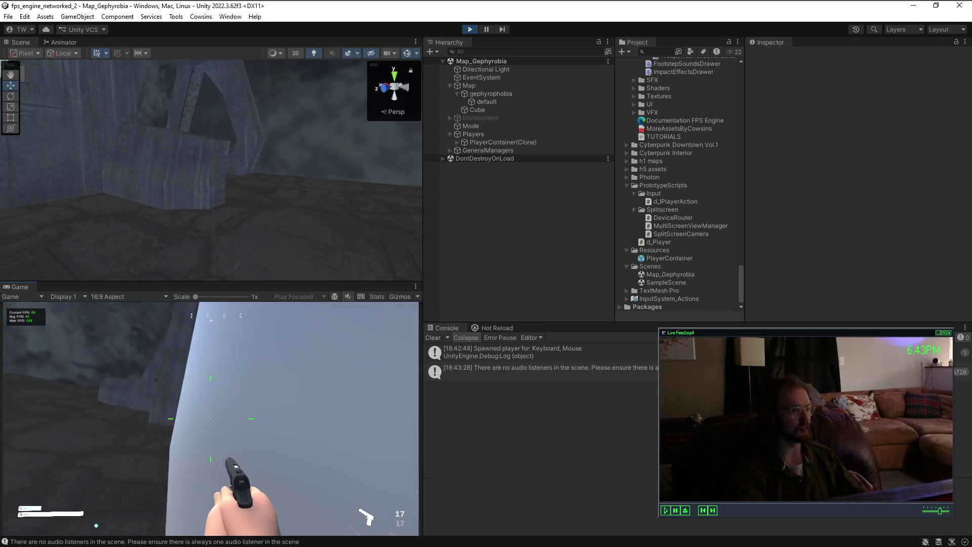
key(w)
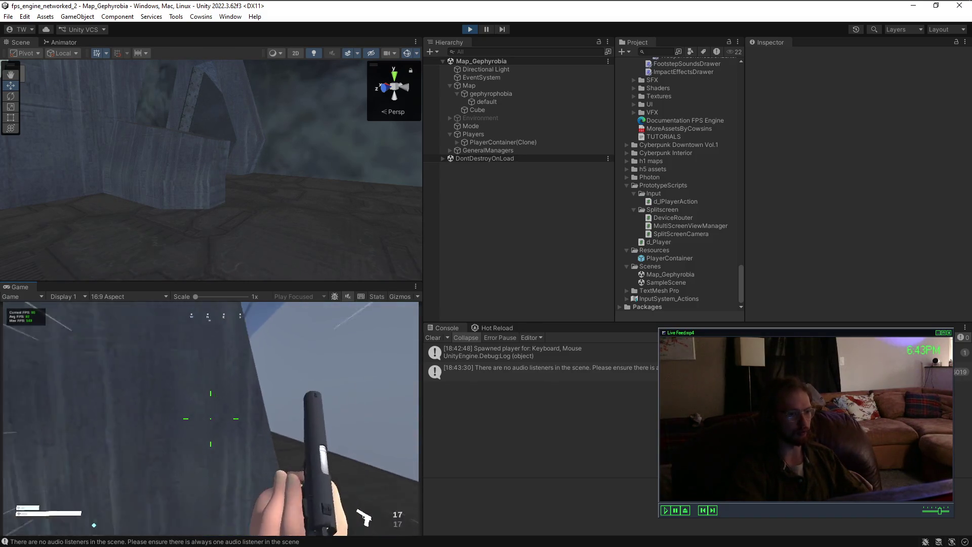
key(w)
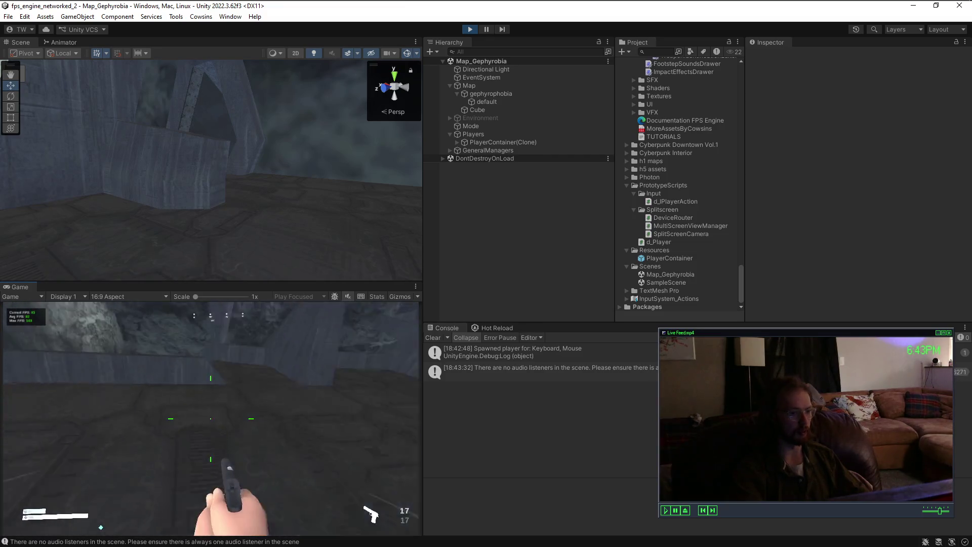
key(w)
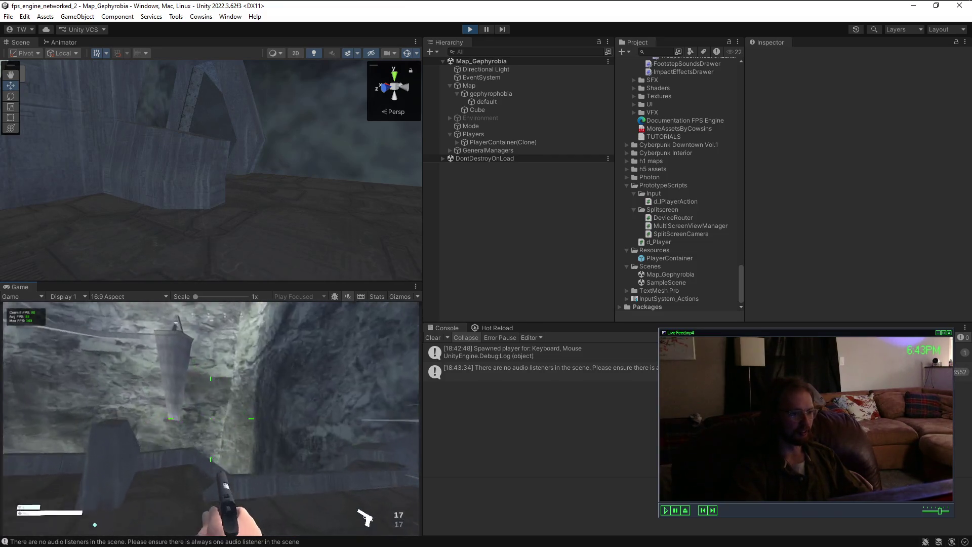
key(w)
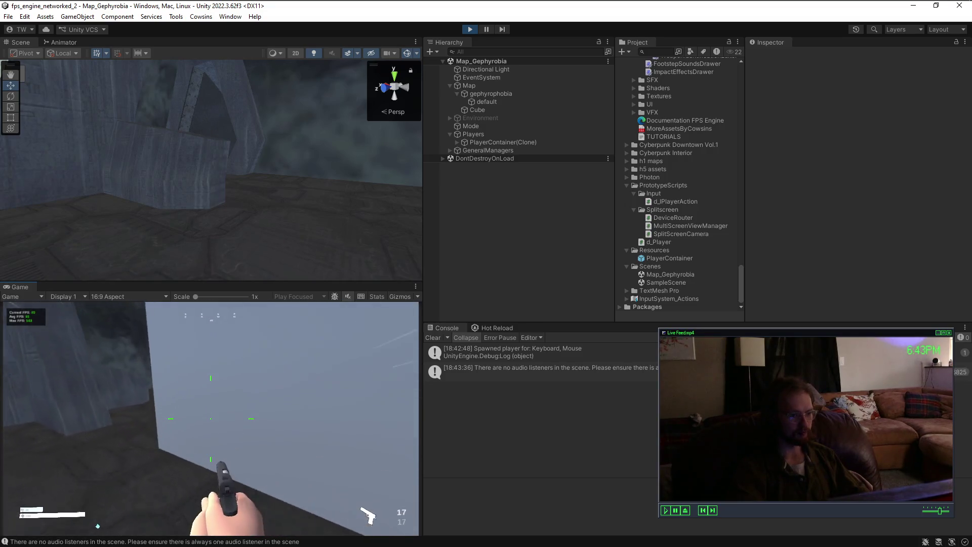
key(w)
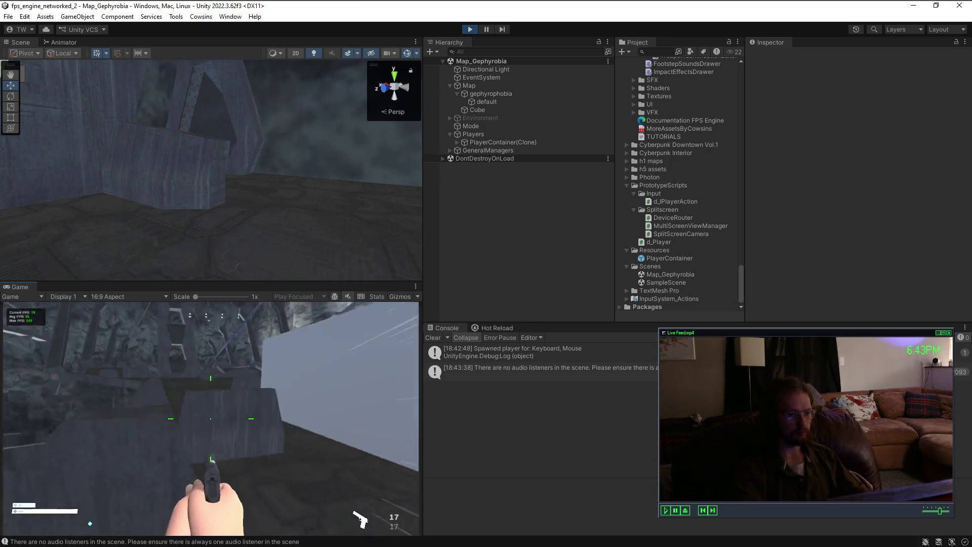
key(w)
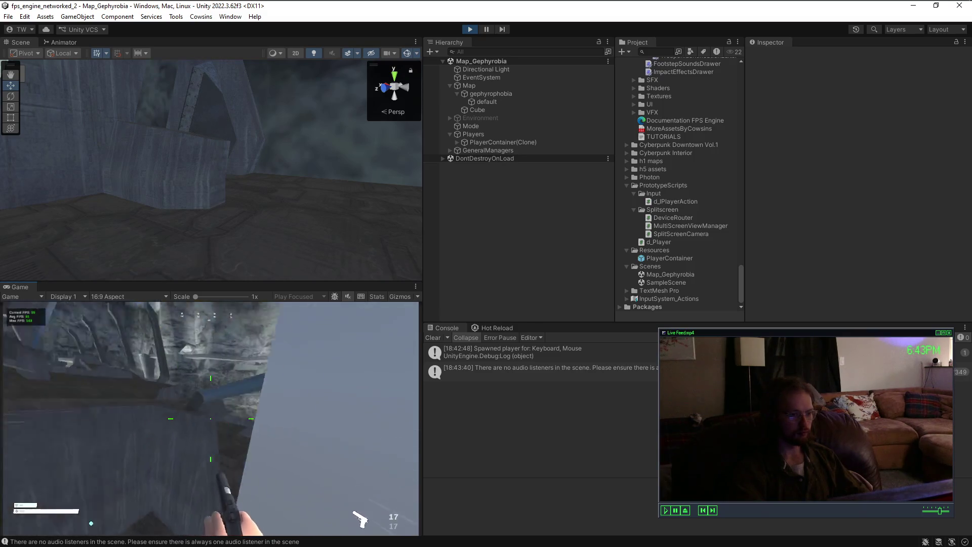
key(w)
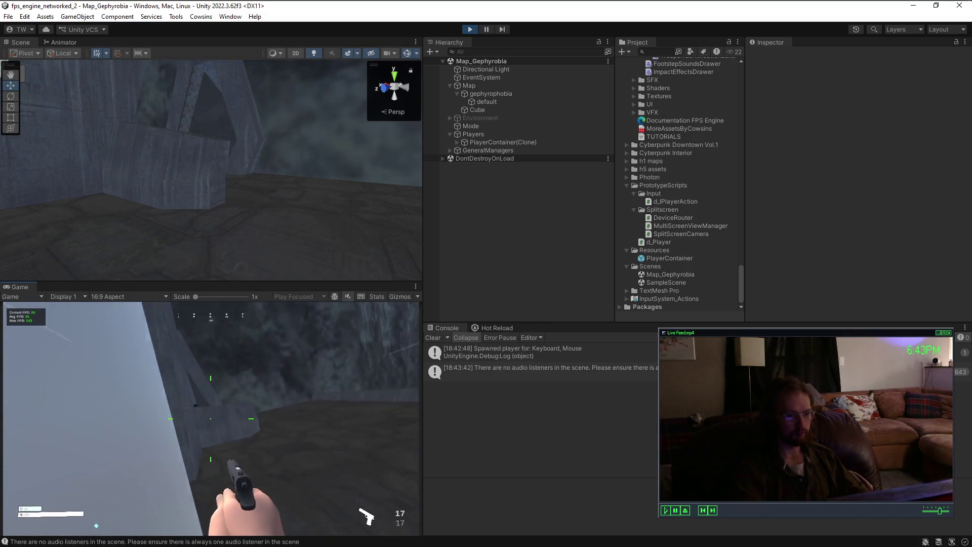
key(Escape)
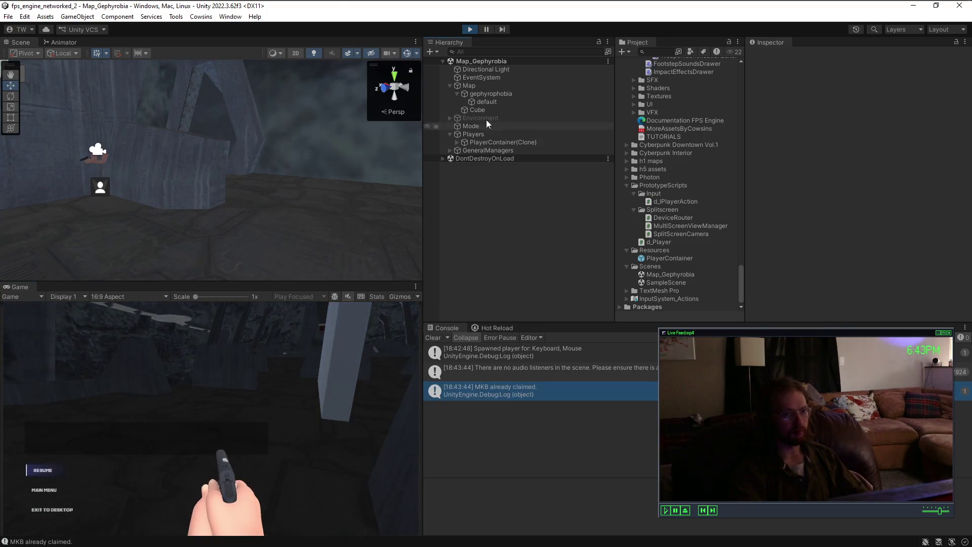
key(ctrl+p)
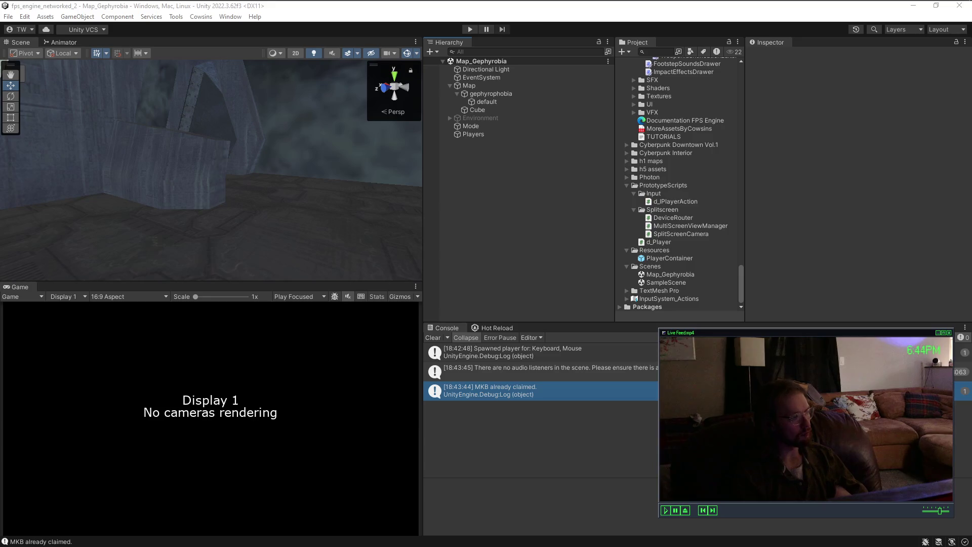
Step: Launch Paint from search and draw a tall rounded-rectangle capsule on the left
key(super)
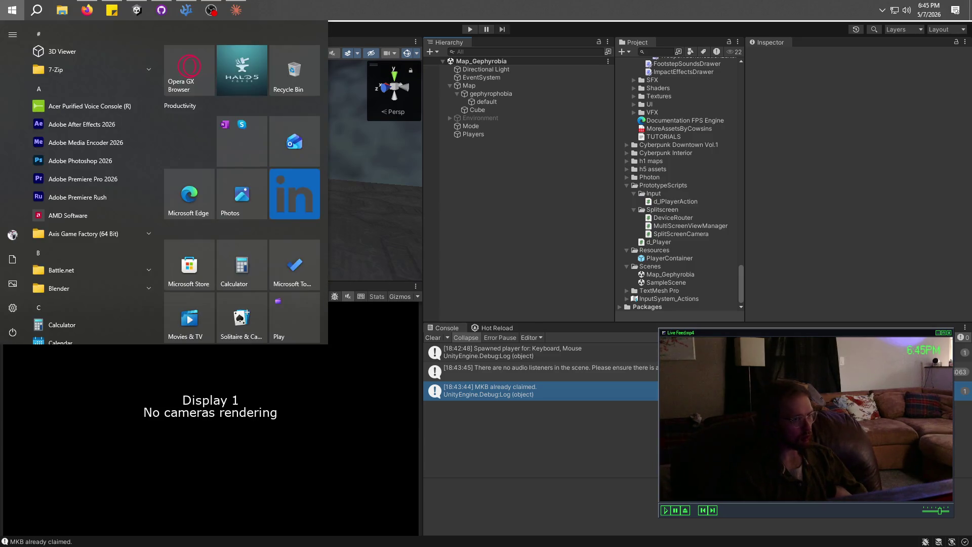
text(paint)
key(Return)
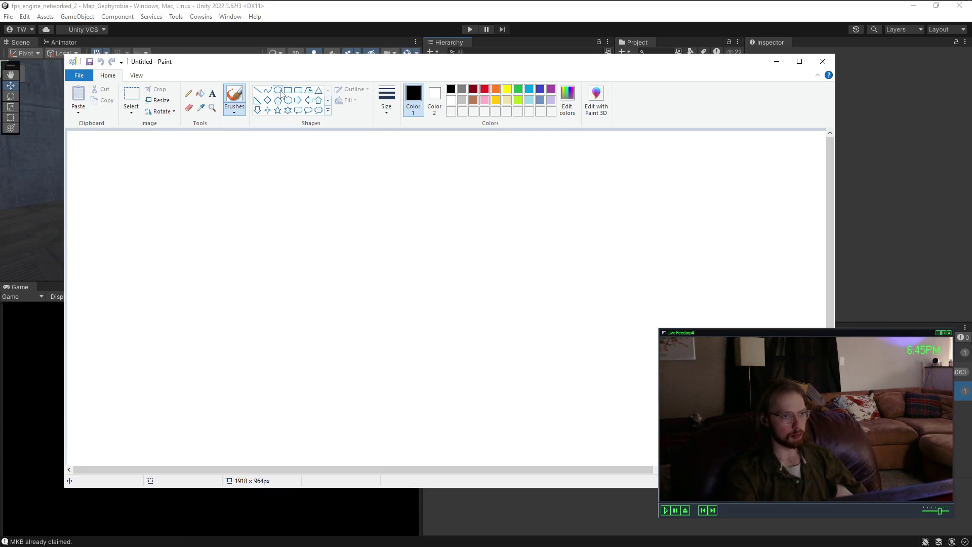
click(298, 90)
mouse_move(127, 180)
mouse_down()
mouse_move(159, 213)
mouse_move(156, 332)
mouse_move(178, 327)
mouse_move(178, 338)
mouse_up()
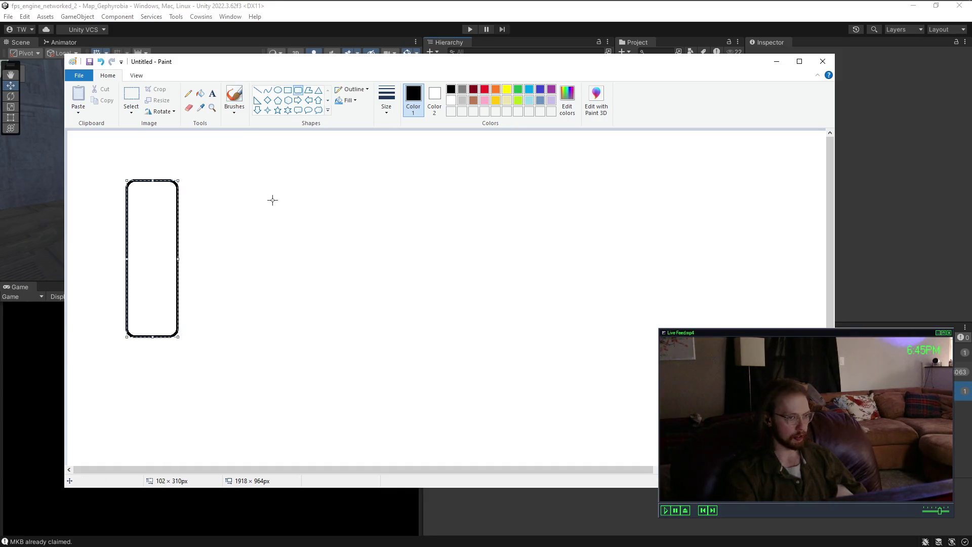
Step: Choose a thicker brush and paint a curved arrow below the capsule
click(234, 97)
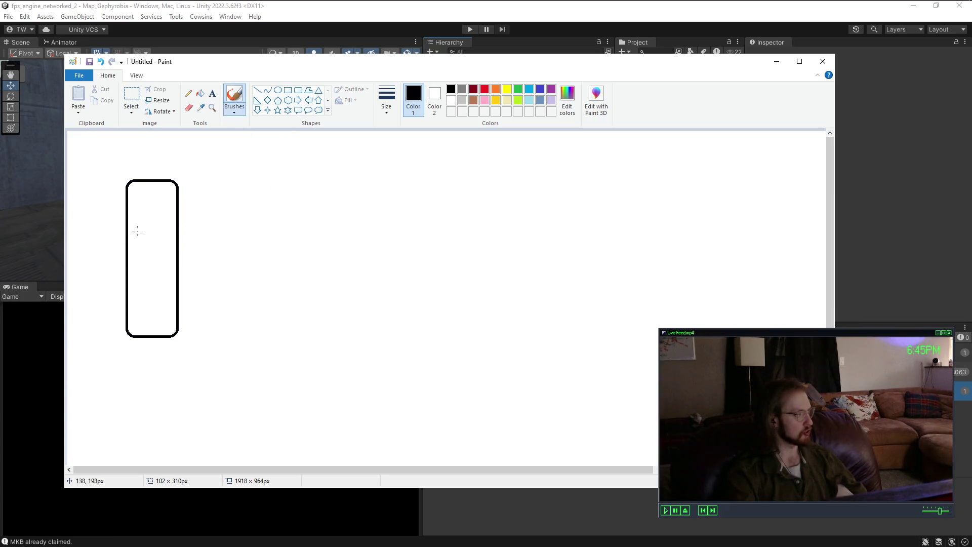
click(386, 98)
click(393, 187)
click(160, 196)
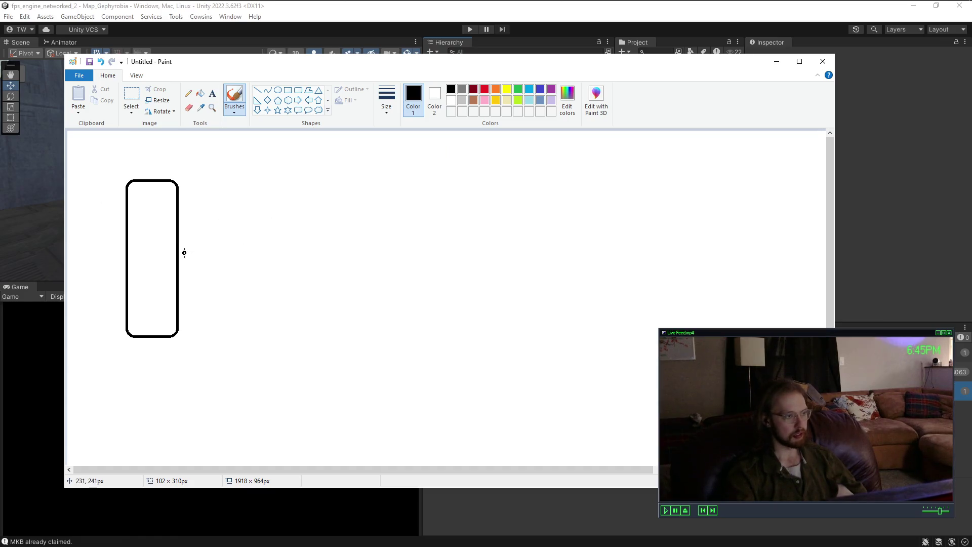
mouse_move(75, 396)
mouse_down()
mouse_move(106, 349)
mouse_move(86, 346)
mouse_move(121, 348)
mouse_move(110, 375)
mouse_up()
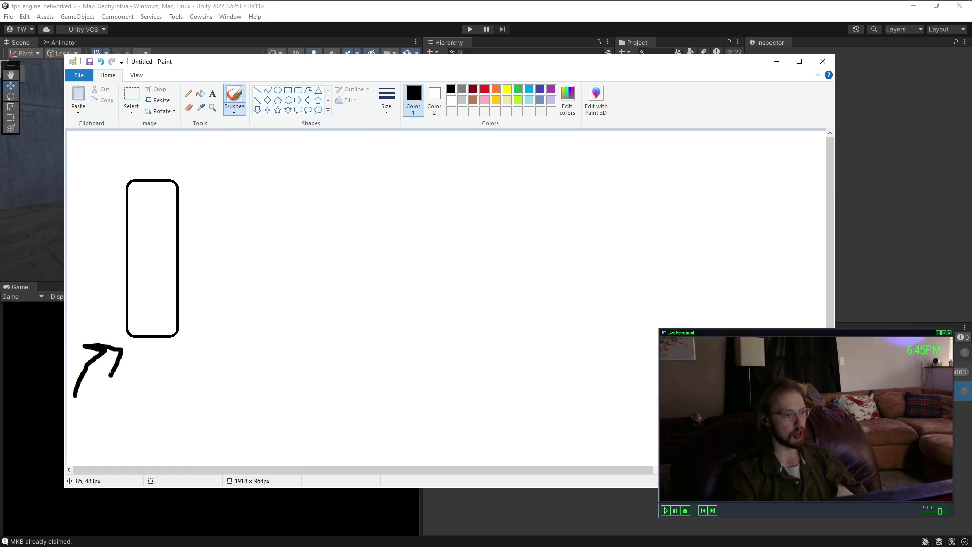
Step: Draw a long horizontal ground line and a tall wall rectangle, undoing a stray brush stroke
click(258, 90)
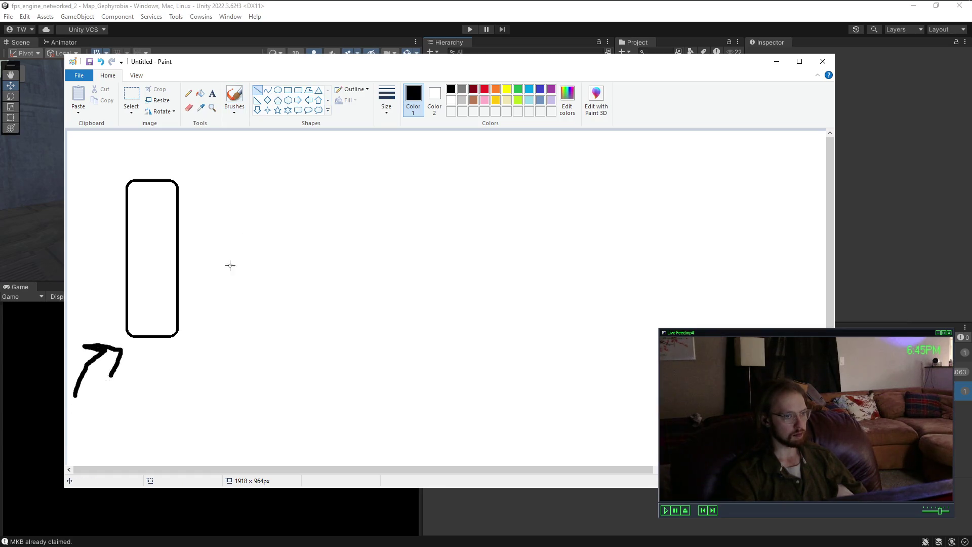
drag(68, 425, 810, 425)
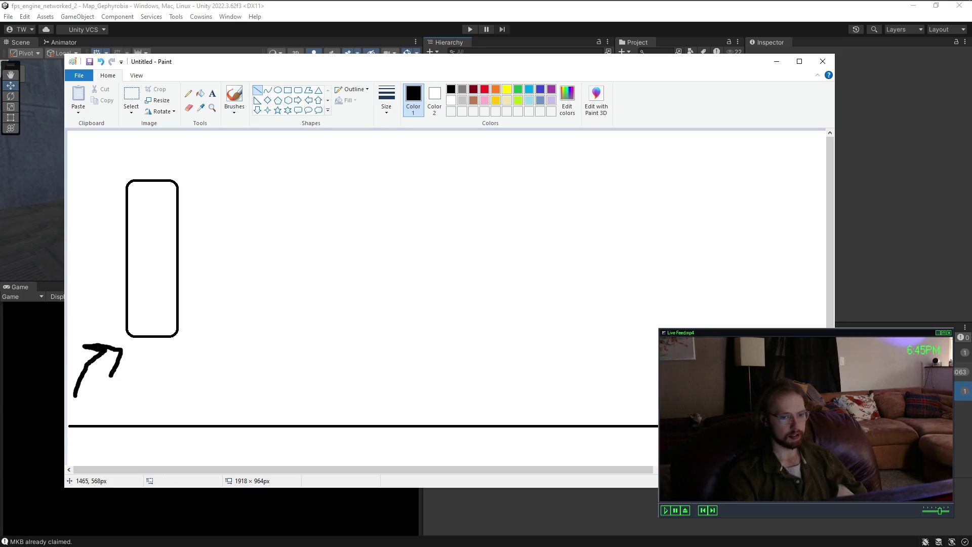
click(287, 91)
mouse_move(232, 206)
mouse_down()
mouse_move(291, 333)
mouse_move(300, 426)
mouse_up()
click(351, 383)
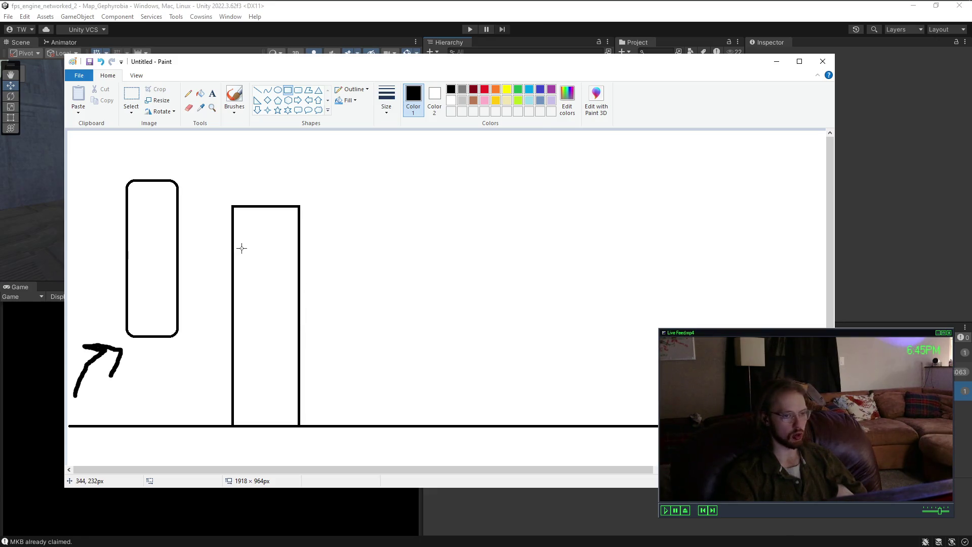
click(239, 97)
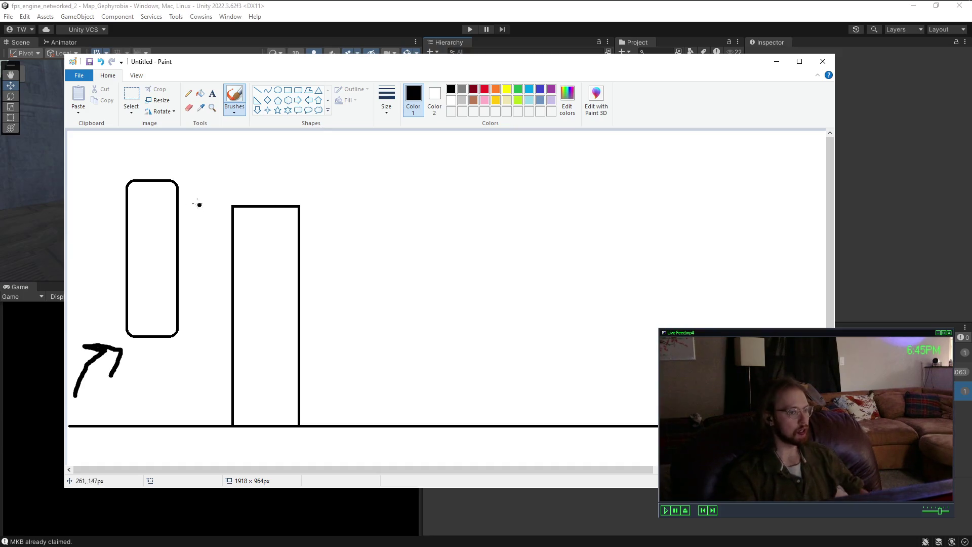
mouse_move(185, 209)
mouse_down()
mouse_move(188, 219)
mouse_move(229, 209)
mouse_move(229, 219)
mouse_up()
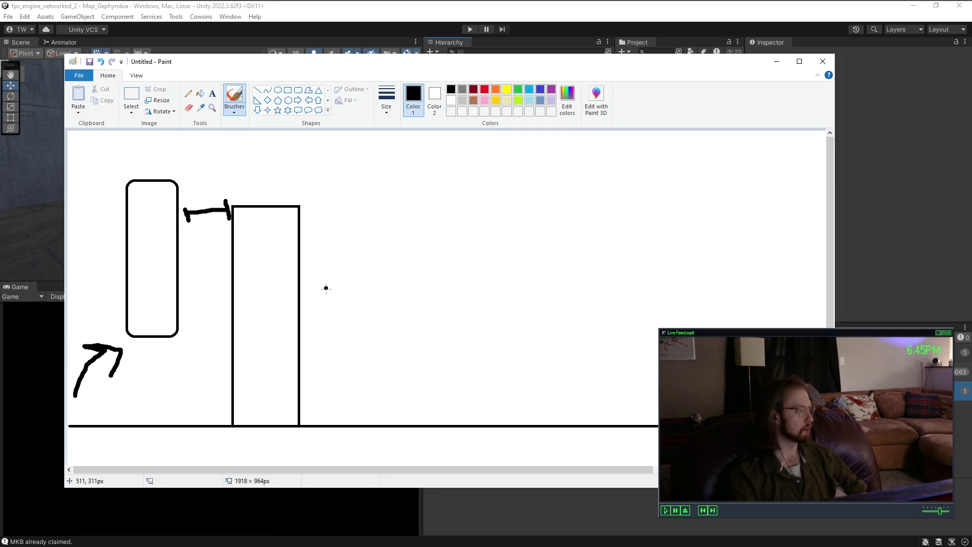
key(ctrl+z)
key(ctrl+z)
key(ctrl+z)
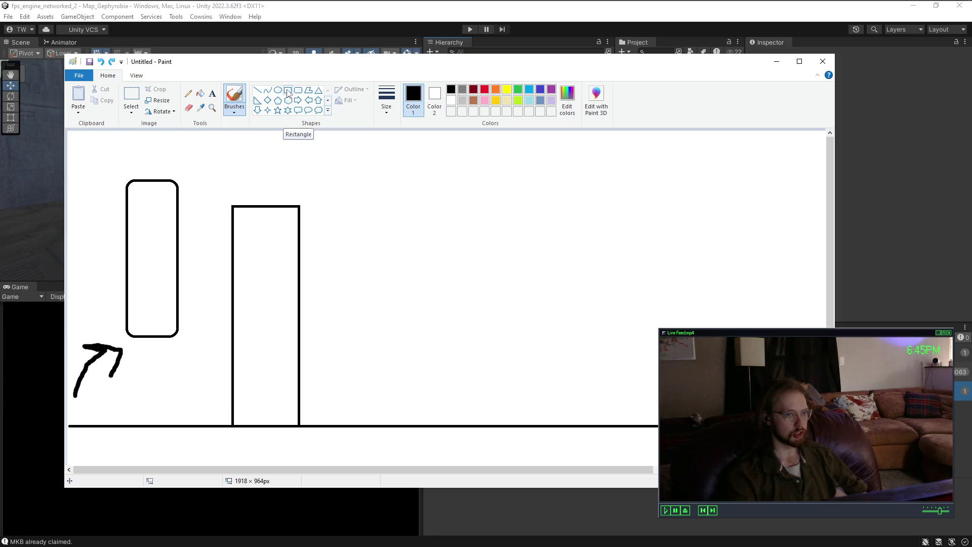
Step: Replace the wall with a wider rectangle standing on the ground line beside the capsule
key(ctrl+z)
click(288, 90)
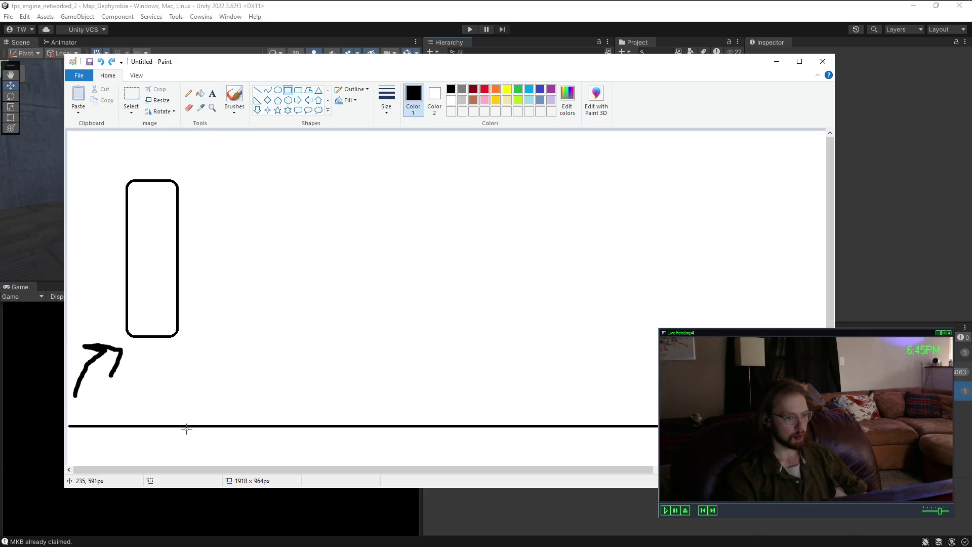
mouse_move(187, 426)
mouse_down()
mouse_move(243, 225)
mouse_move(268, 203)
mouse_move(276, 207)
mouse_up()
click(276, 200)
Step: Paint a short red brush ray from the capsule's side toward the wall
click(234, 94)
click(485, 89)
drag(177, 215, 215, 217)
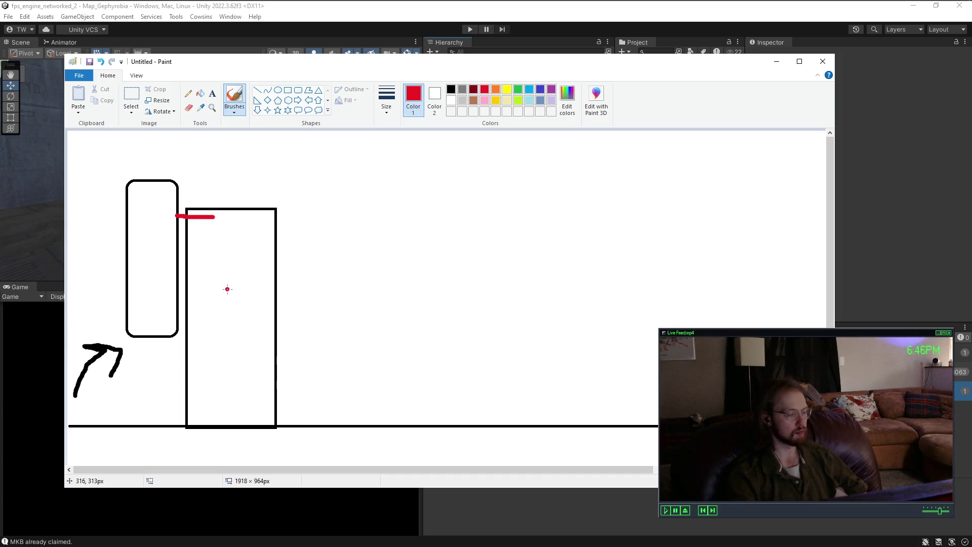
Step: Thicken the red ray and paint a small red 'b,' label beneath it, undoing one misdrawn mark
mouse_move(175, 217)
mouse_down()
mouse_move(215, 218)
mouse_move(171, 214)
mouse_up()
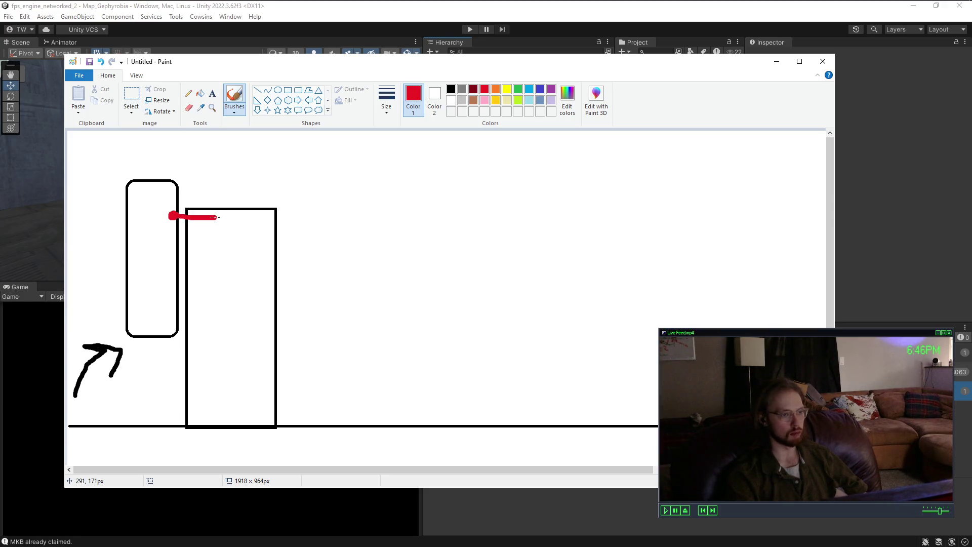
drag(213, 227, 218, 247)
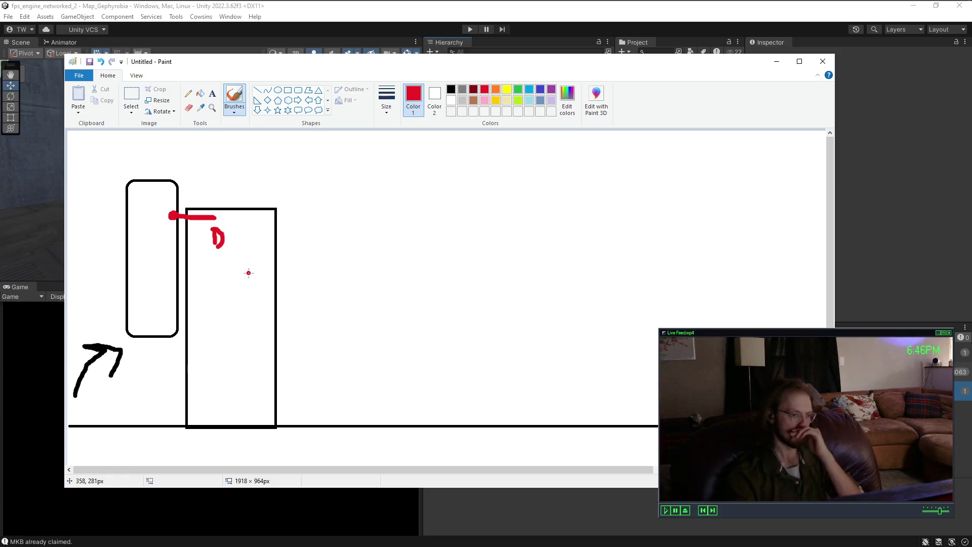
key(ctrl+z)
key(ctrl+z)
mouse_move(211, 233)
mouse_down()
mouse_move(212, 253)
mouse_move(233, 259)
mouse_up()
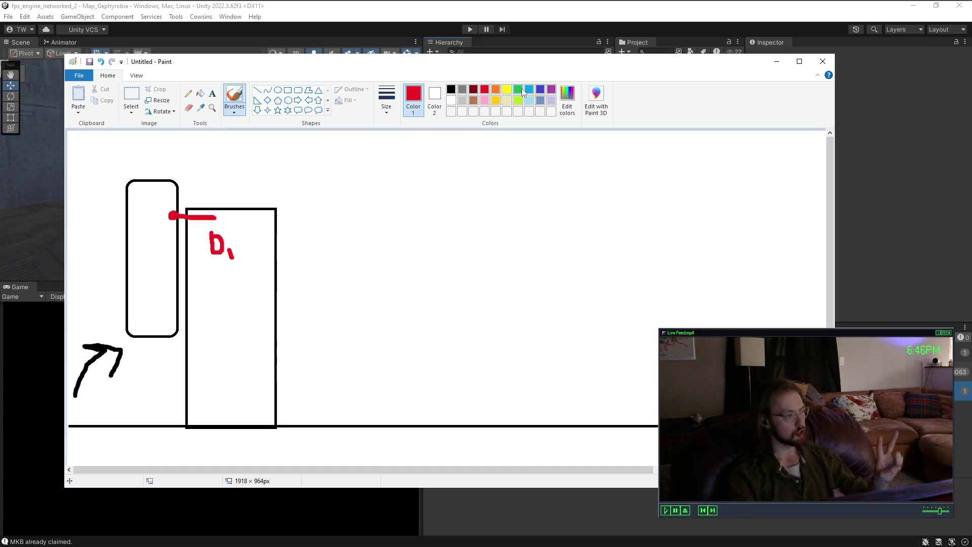
click(540, 89)
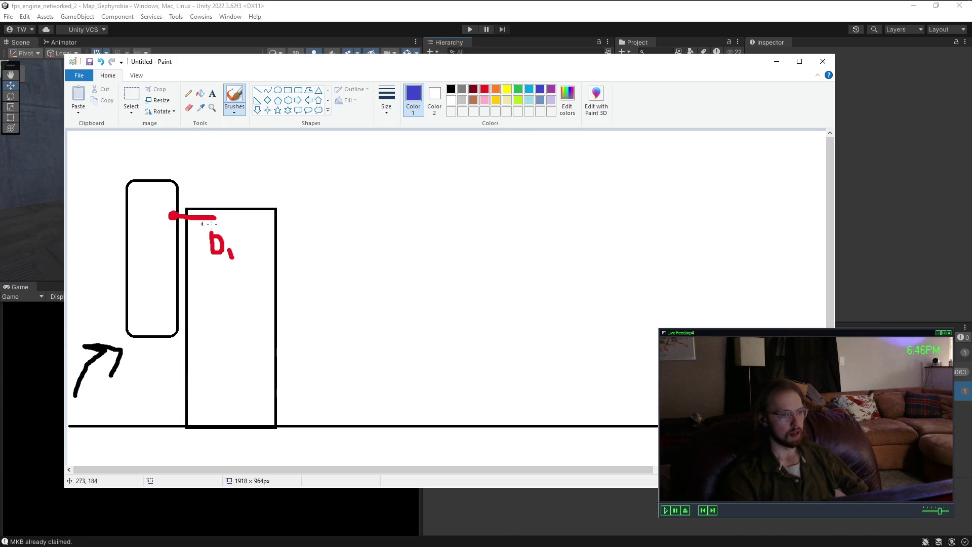
Step: Paint a blue hit mark where the red ray meets the wall, then a blue box above it
drag(217, 218, 216, 216)
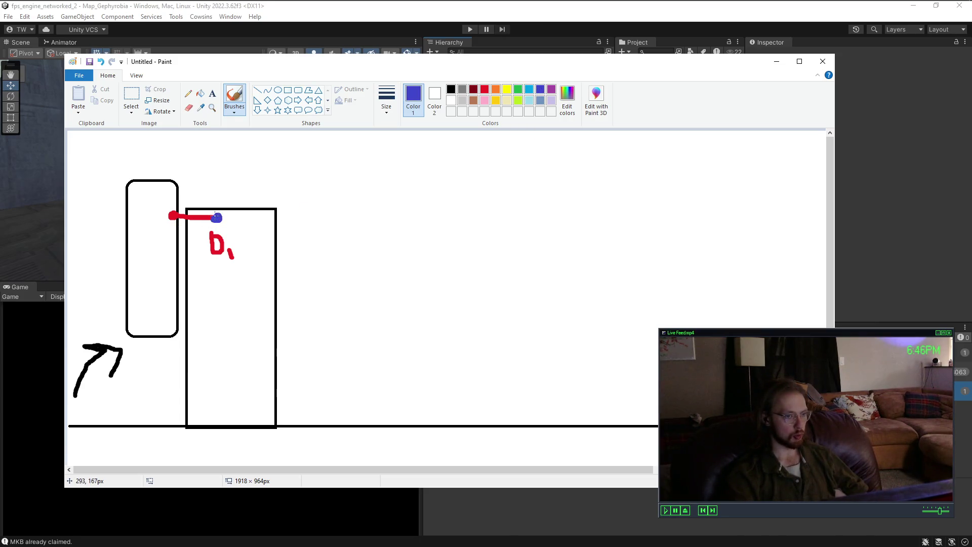
click(188, 217)
key(ctrl+z)
key(ctrl+z)
drag(186, 218, 191, 216)
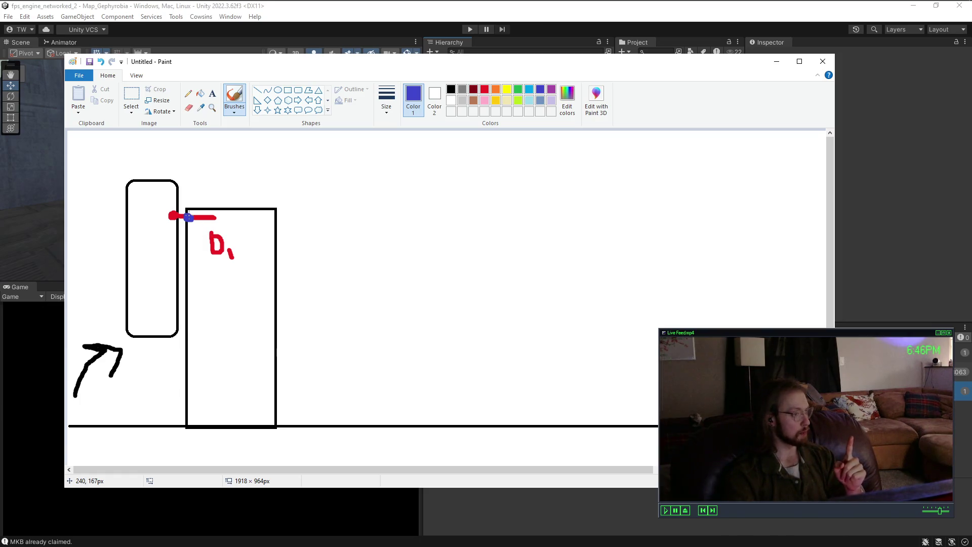
drag(189, 215, 195, 216)
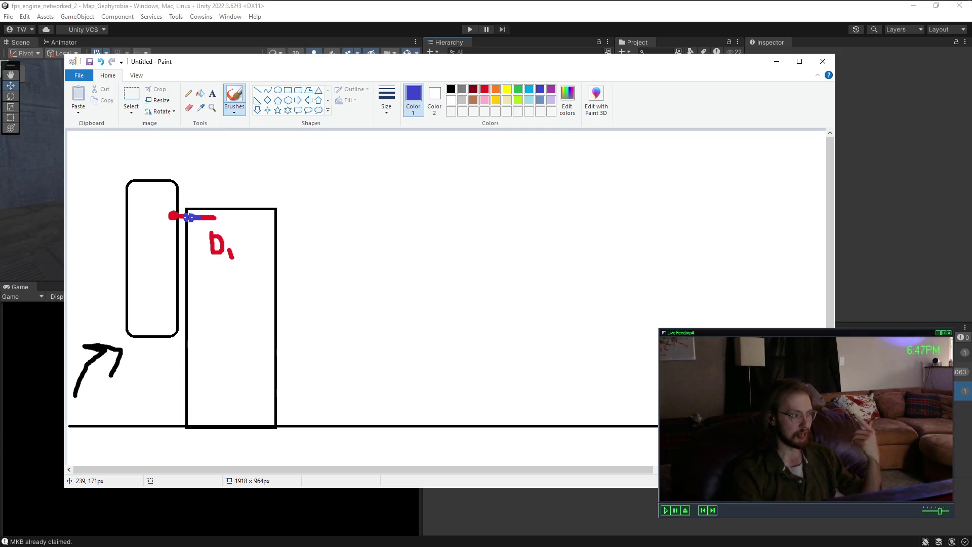
mouse_move(190, 217)
mouse_down()
mouse_move(227, 218)
mouse_move(195, 216)
mouse_move(184, 151)
mouse_move(188, 215)
mouse_move(230, 195)
mouse_move(213, 149)
mouse_move(187, 187)
mouse_up()
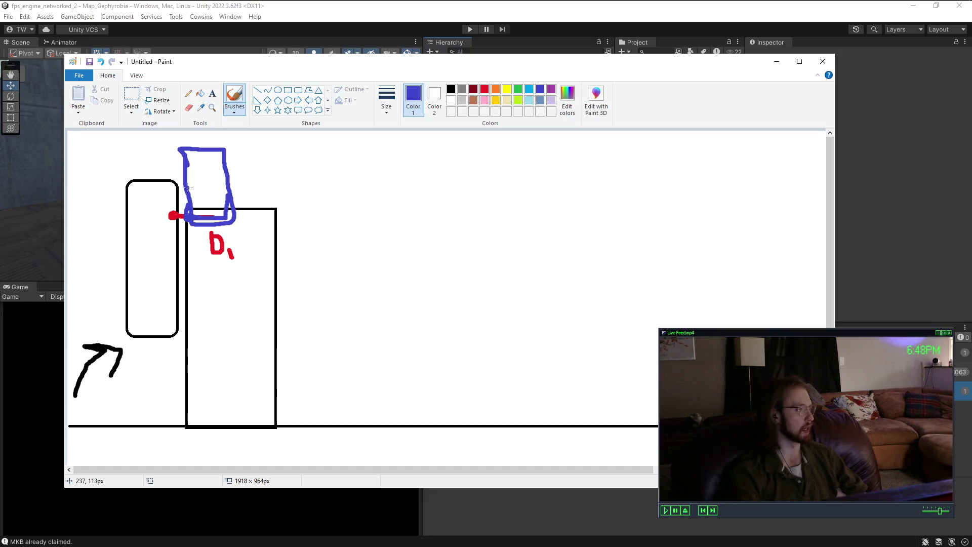
Step: Undo the blue box, try a blue bracket over the wall's top, then undo that too
key(ctrl+z)
key(ctrl+z)
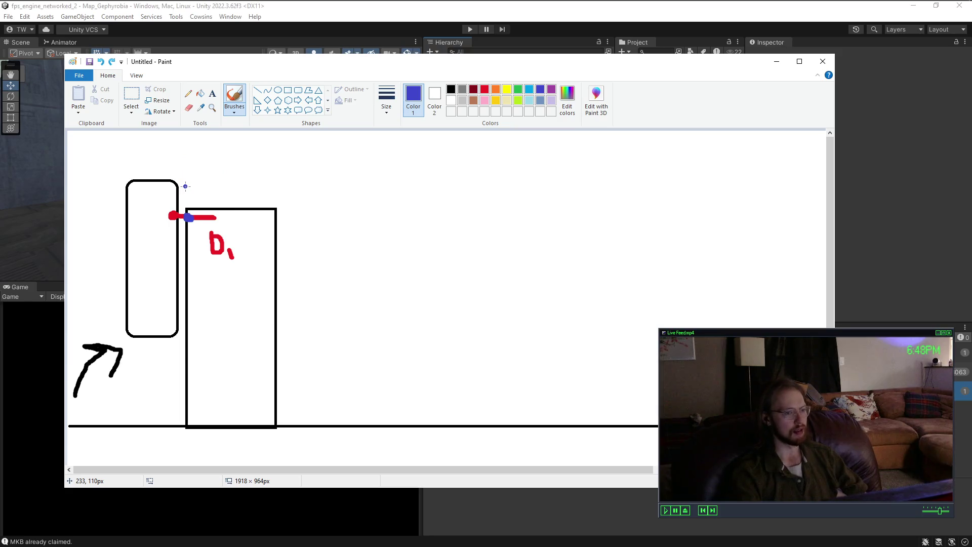
mouse_move(187, 193)
mouse_down()
mouse_move(189, 206)
mouse_move(267, 196)
mouse_move(273, 205)
mouse_up()
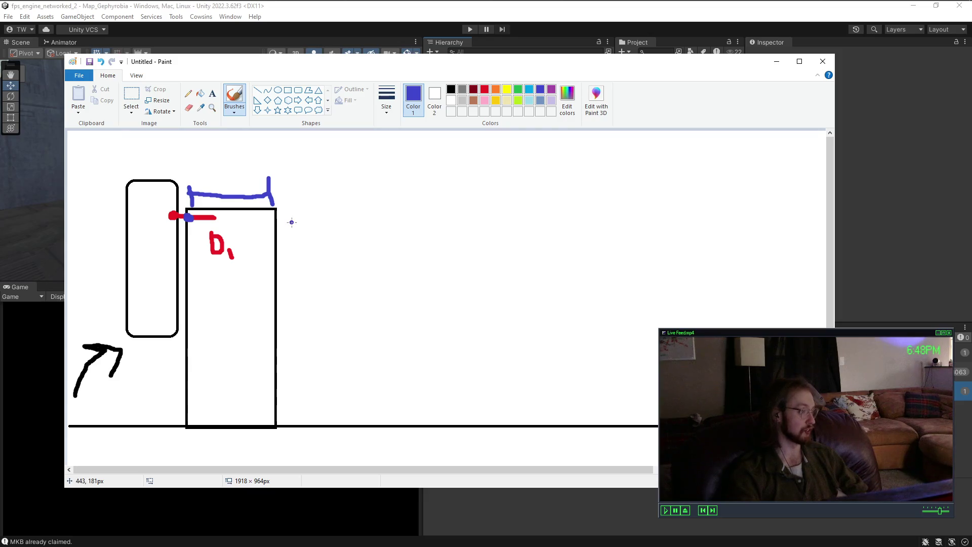
drag(190, 186, 189, 207)
drag(272, 180, 272, 209)
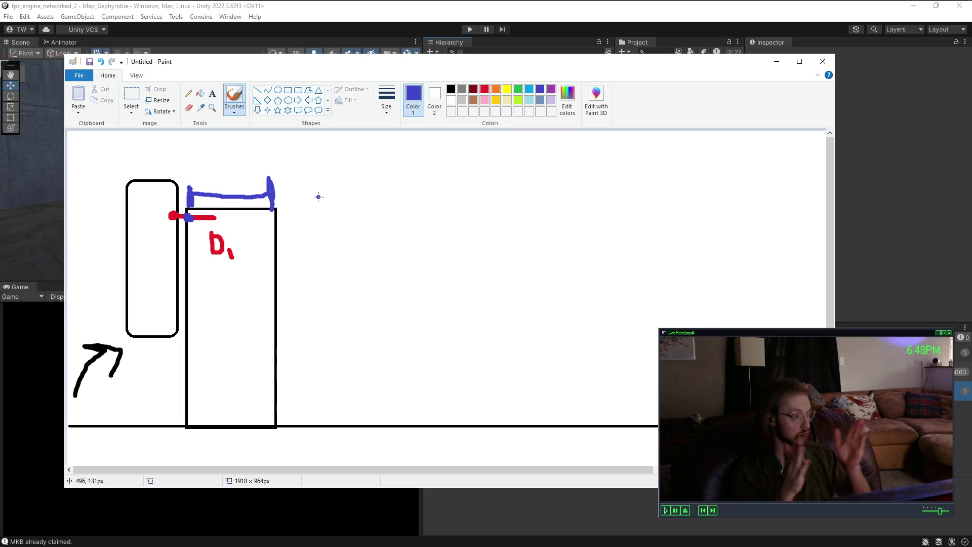
key(ctrl+z)
key(ctrl+z)
key(ctrl+z)
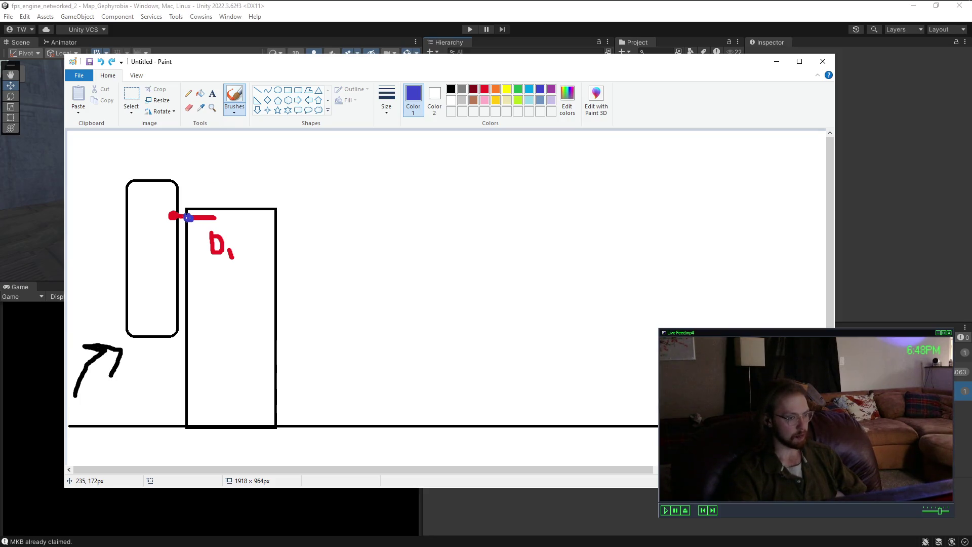
Step: Paint a blue upward stroke from the hit point and a small downward-hooked blue arrow, removing a stray dot
mouse_move(191, 218)
mouse_down()
mouse_move(202, 217)
mouse_move(196, 142)
mouse_move(192, 152)
mouse_move(197, 143)
mouse_move(203, 150)
mouse_up()
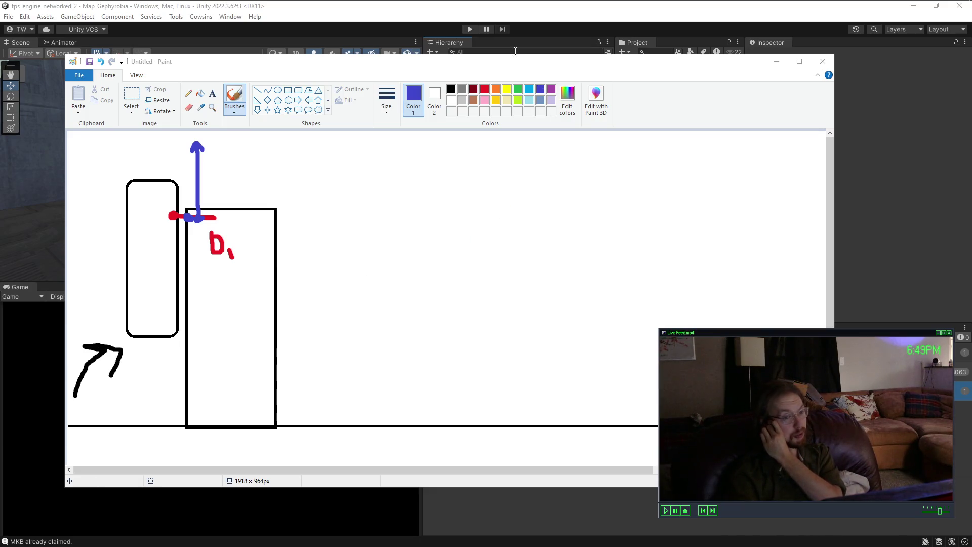
click(495, 66)
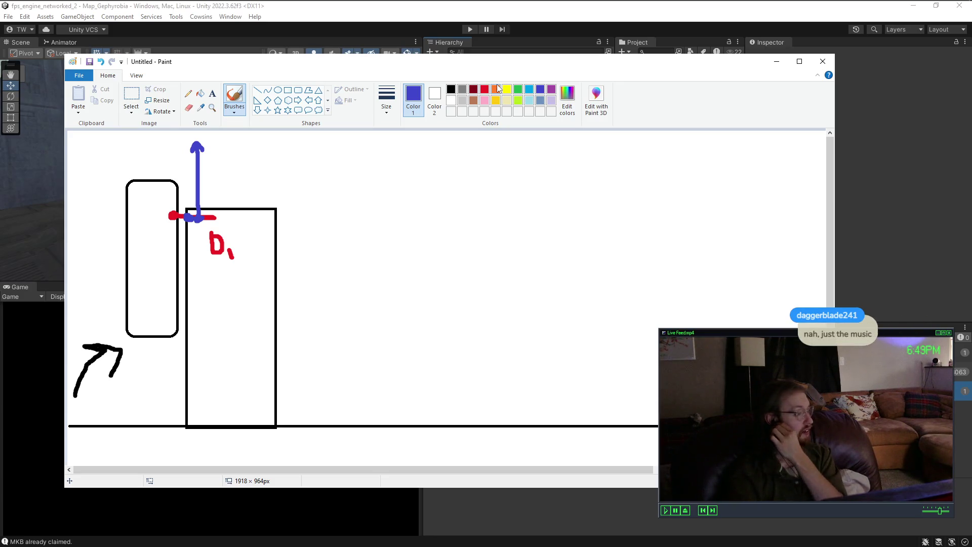
click(397, 291)
key(ctrl+z)
mouse_move(188, 227)
mouse_down()
mouse_move(188, 237)
mouse_move(205, 236)
mouse_move(196, 262)
mouse_move(206, 256)
mouse_up()
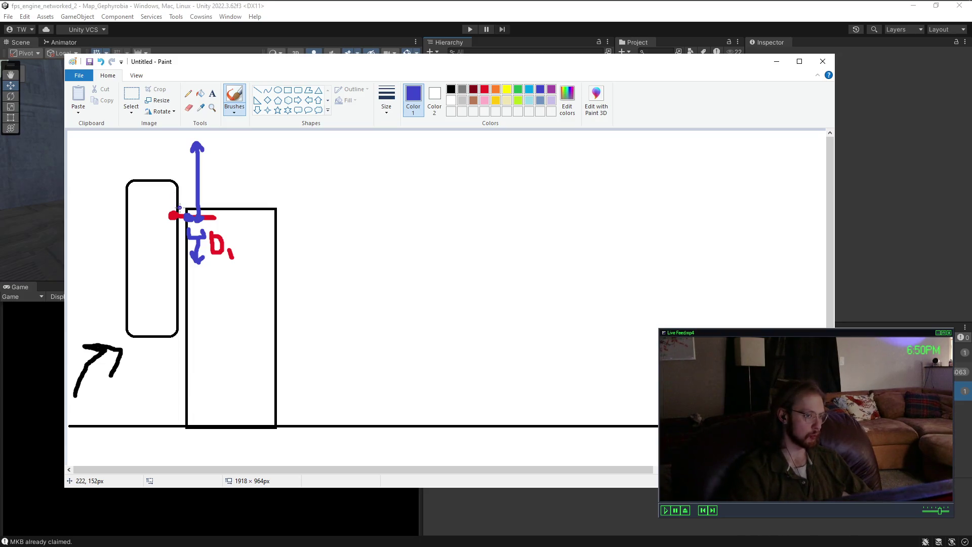
mouse_move(188, 217)
mouse_down()
mouse_move(184, 133)
mouse_move(182, 229)
mouse_up()
key(ctrl+z)
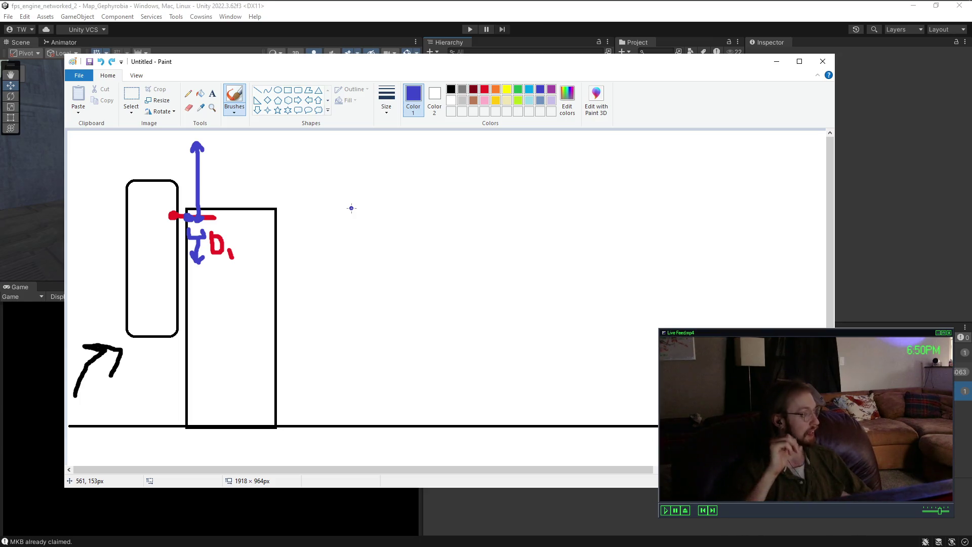
mouse_move(191, 286)
mouse_down()
mouse_move(191, 319)
mouse_move(265, 288)
mouse_move(280, 295)
mouse_move(276, 318)
mouse_up()
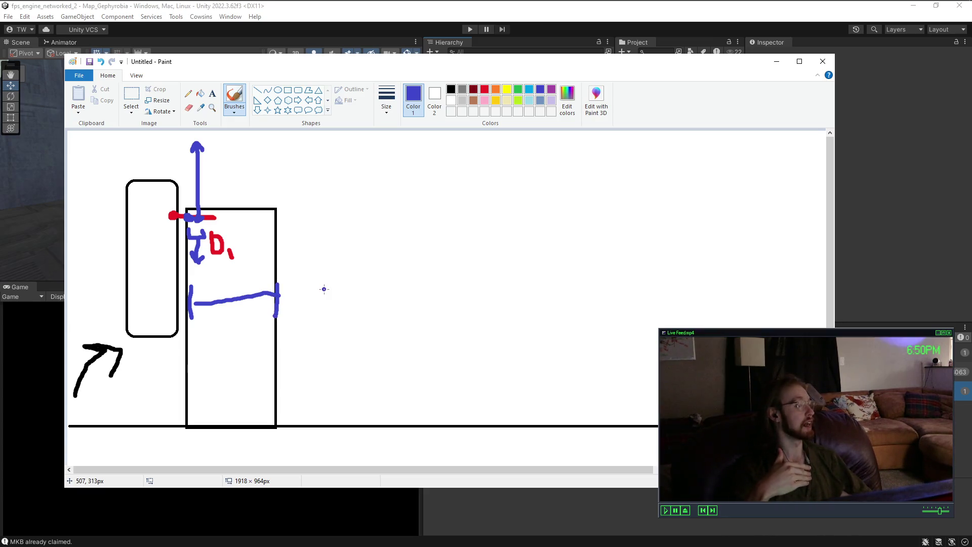
key(ctrl+z)
key(ctrl+z)
key(ctrl+z)
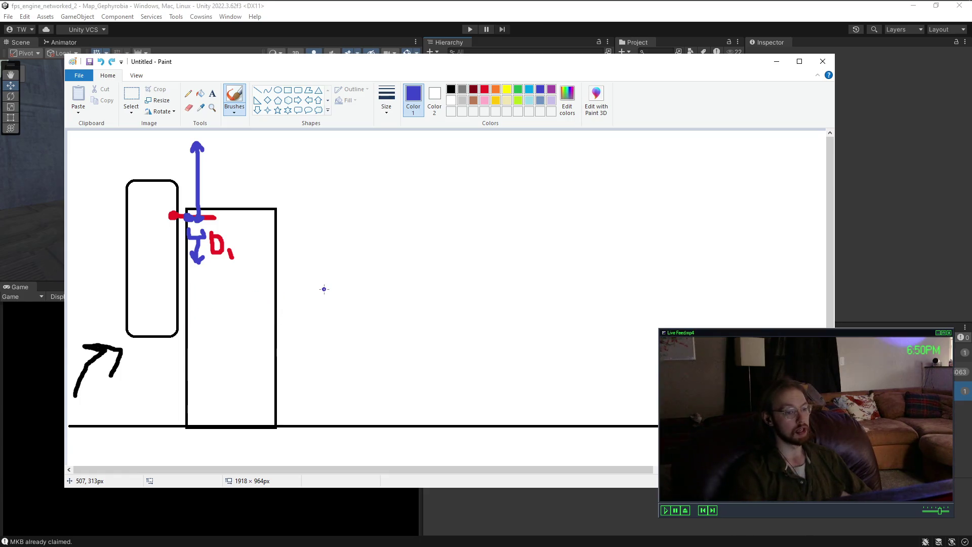
mouse_move(148, 241)
mouse_down()
mouse_move(150, 257)
mouse_move(174, 246)
mouse_move(174, 255)
mouse_up()
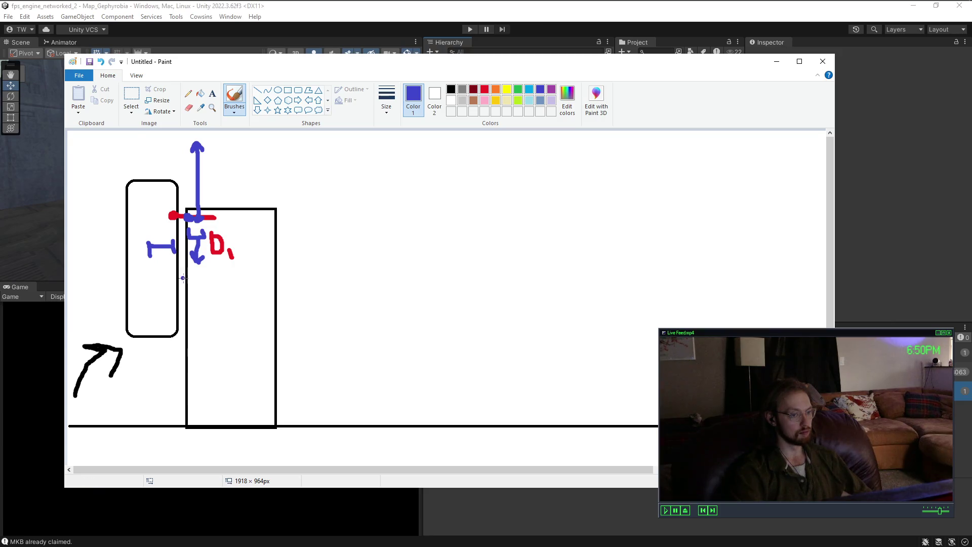
key(ctrl+z)
key(ctrl+z)
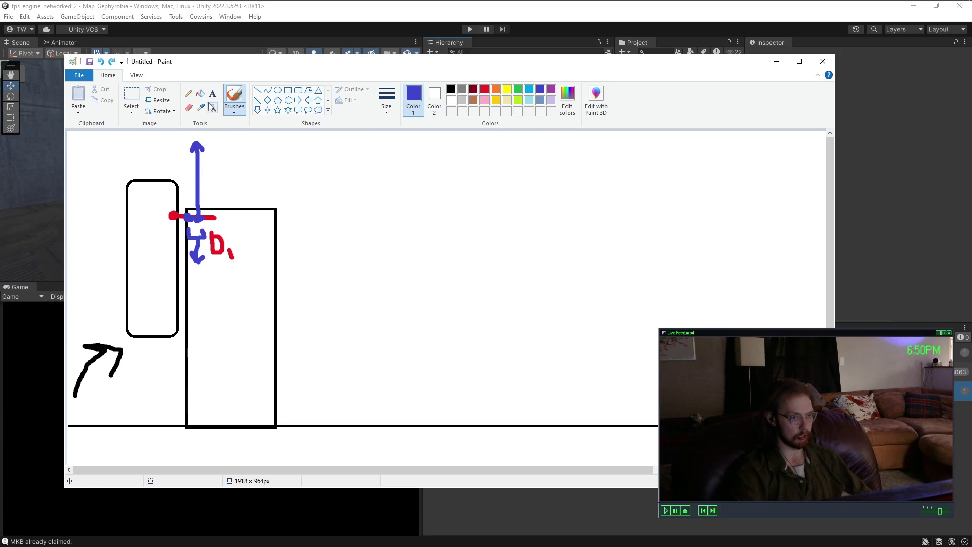
Step: Place the blue text '1/2 player depth' inside the wall under the downward arrow
click(212, 93)
click(191, 276)
text(1/2 player depth)
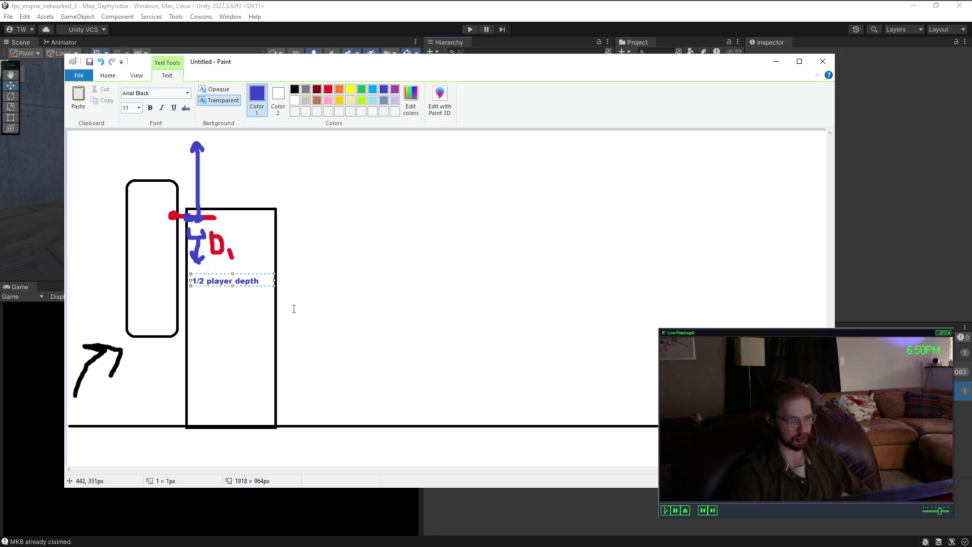
click(267, 308)
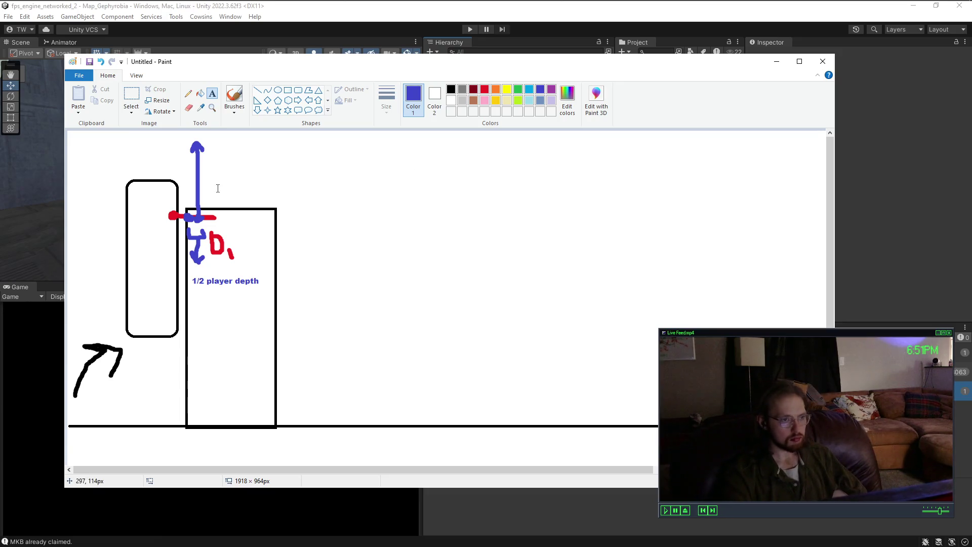
click(234, 96)
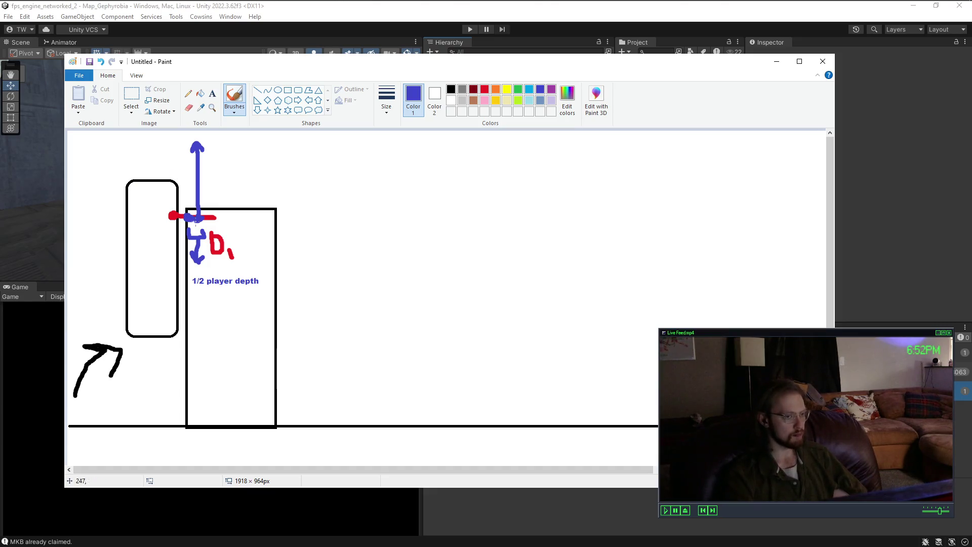
Step: Draw a blue I-shaped bracket right of the upward arrow and handwrite '1 player height' beside it
mouse_move(219, 150)
mouse_down()
mouse_move(241, 148)
mouse_move(253, 218)
mouse_up()
mouse_move(253, 165)
mouse_down()
mouse_move(258, 192)
mouse_move(274, 199)
mouse_move(277, 179)
mouse_move(303, 187)
mouse_move(315, 171)
mouse_move(303, 201)
mouse_move(292, 202)
mouse_move(324, 203)
mouse_move(336, 215)
mouse_move(338, 192)
mouse_move(354, 209)
mouse_up()
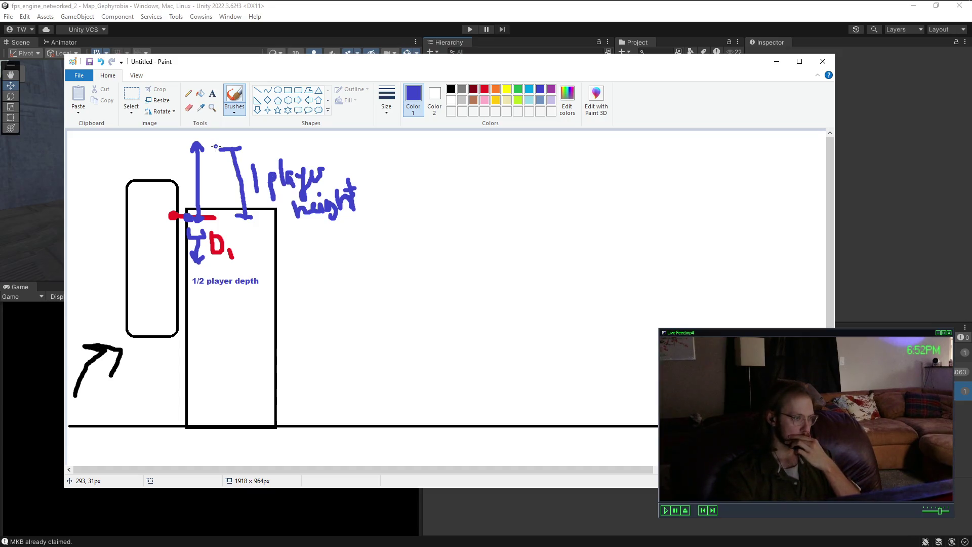
Step: Type the upper-right note '1) raycast to the wall (verifies we're close enough)'
click(212, 94)
click(456, 168)
text(1) raycastthe )
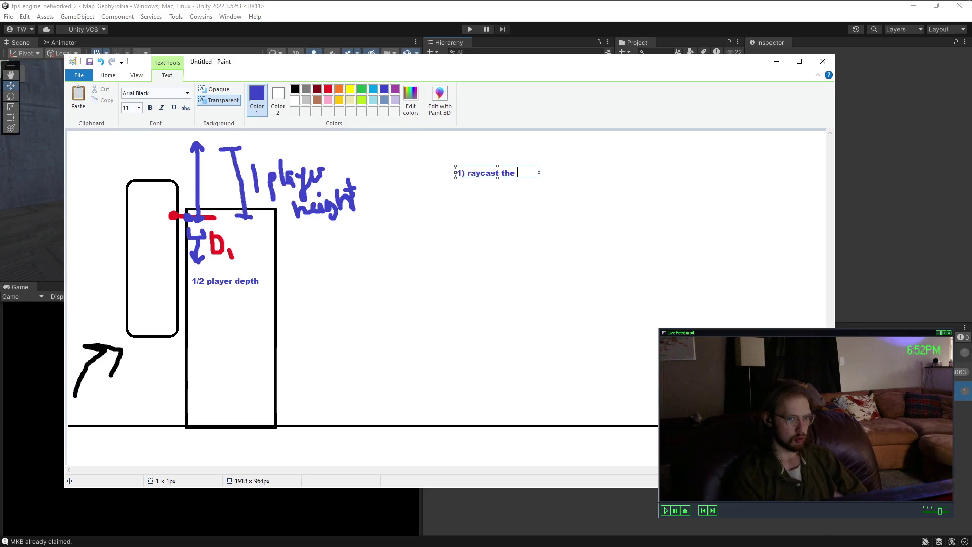
key(BackSpace)
key(BackSpace)
key(BackSpace)
text(o the wall)
drag(539, 183, 591, 184)
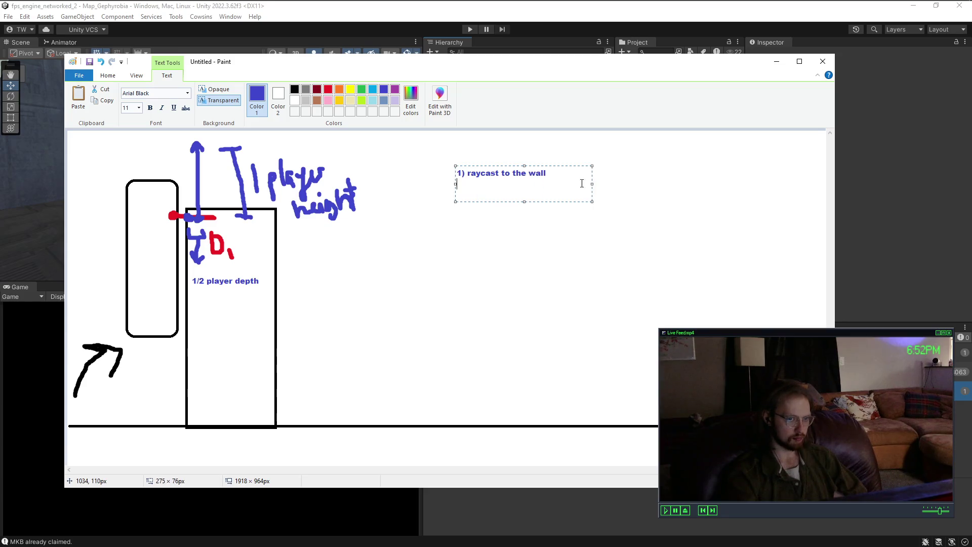
text( (ver)
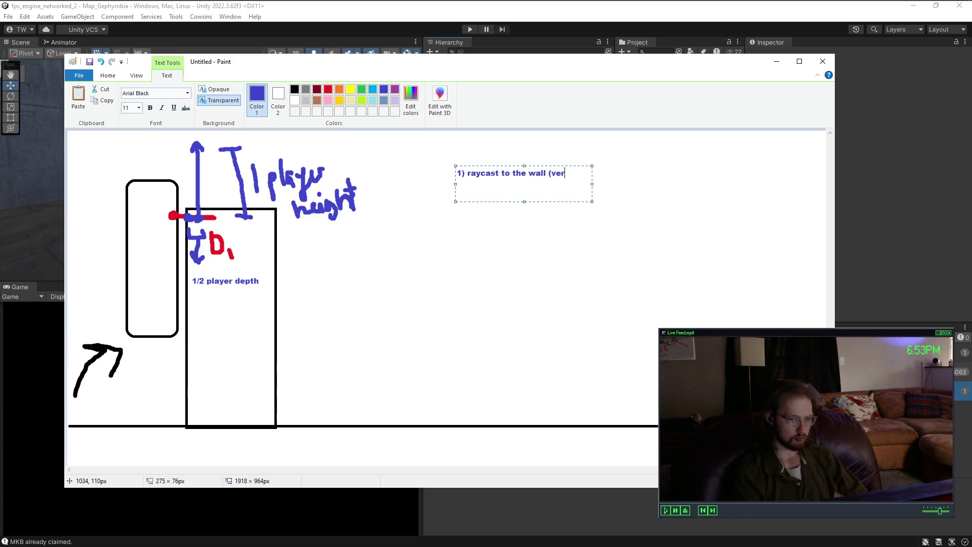
text(ifies we're close enough))
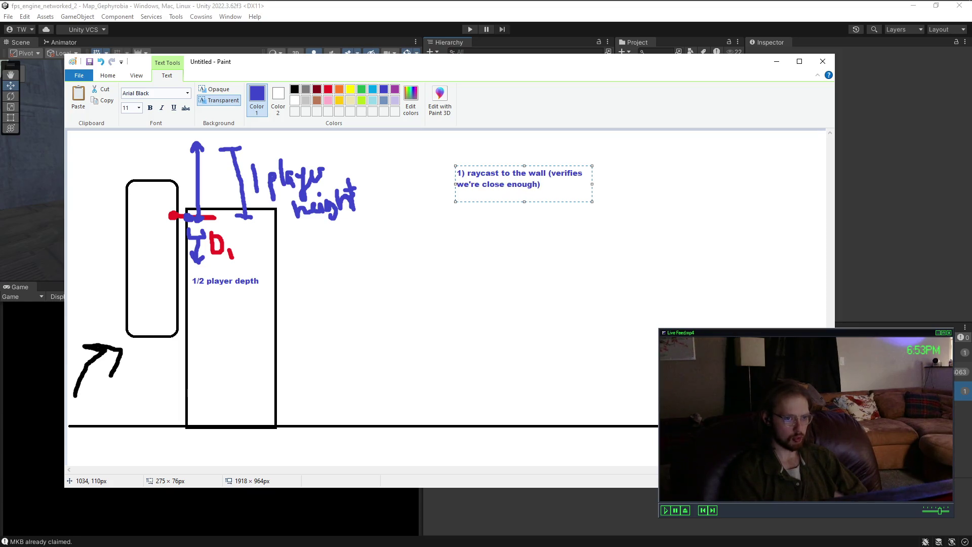
Step: Enlarge the text box and add '2) from hit point' after a blank line
drag(527, 202, 527, 279)
drag(593, 223, 691, 223)
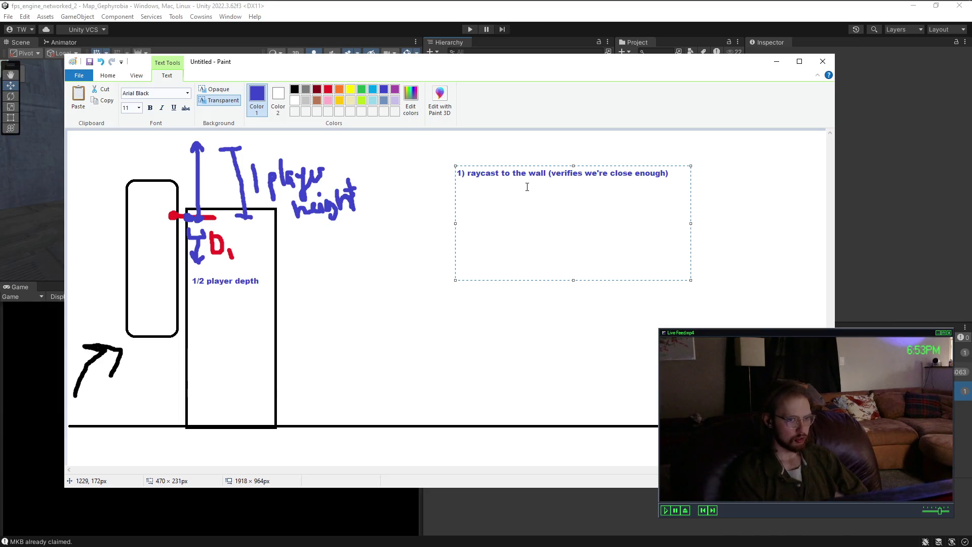
key(Return)
text(2) from)
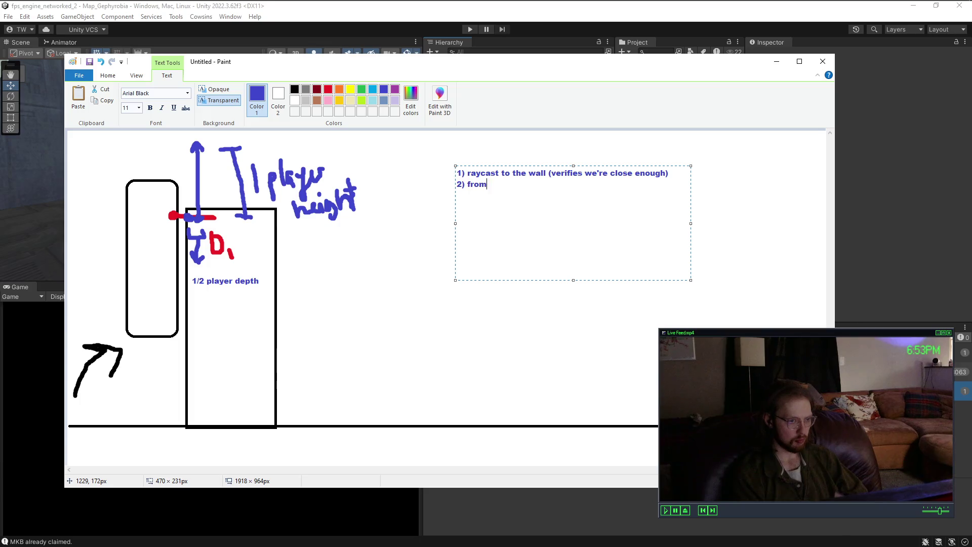
text( hit point)
key(Home)
key(Return)
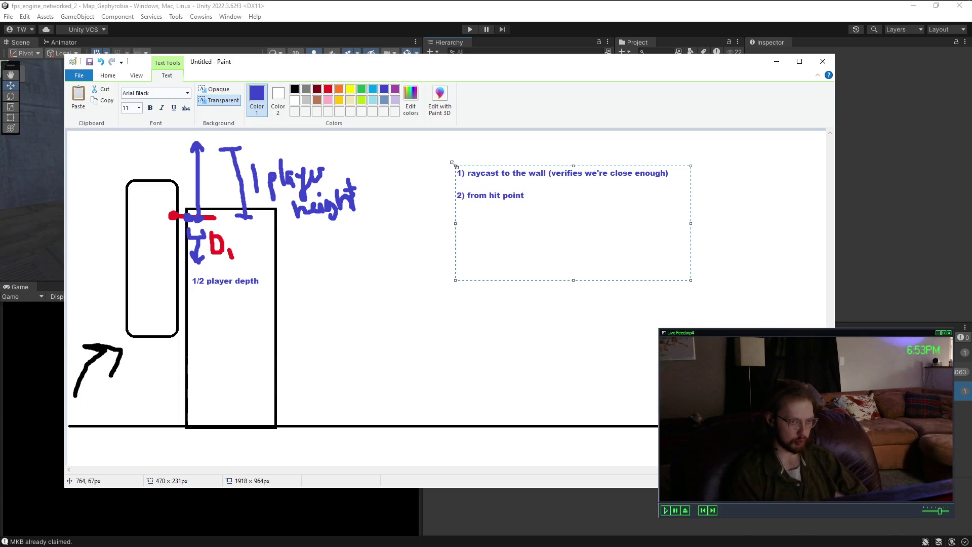
click(435, 195)
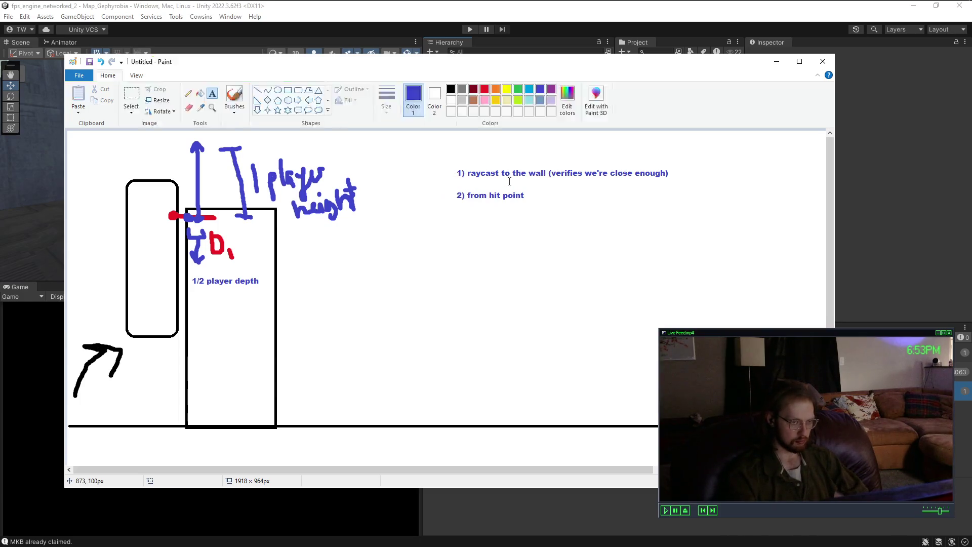
Step: Type 'outputs raycast hit d1' as a sub-line under step 1, widened to one line
click(495, 180)
text(outputs)
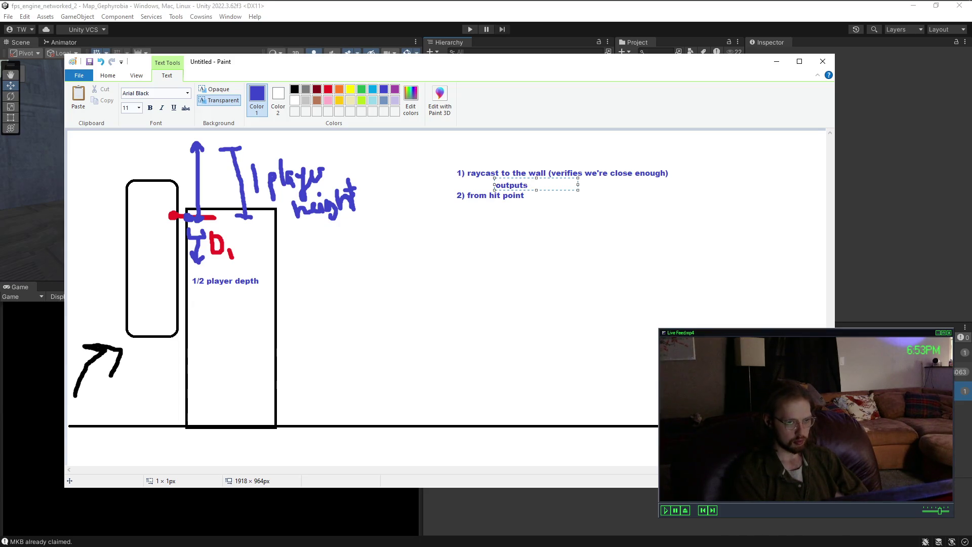
text(raycast )
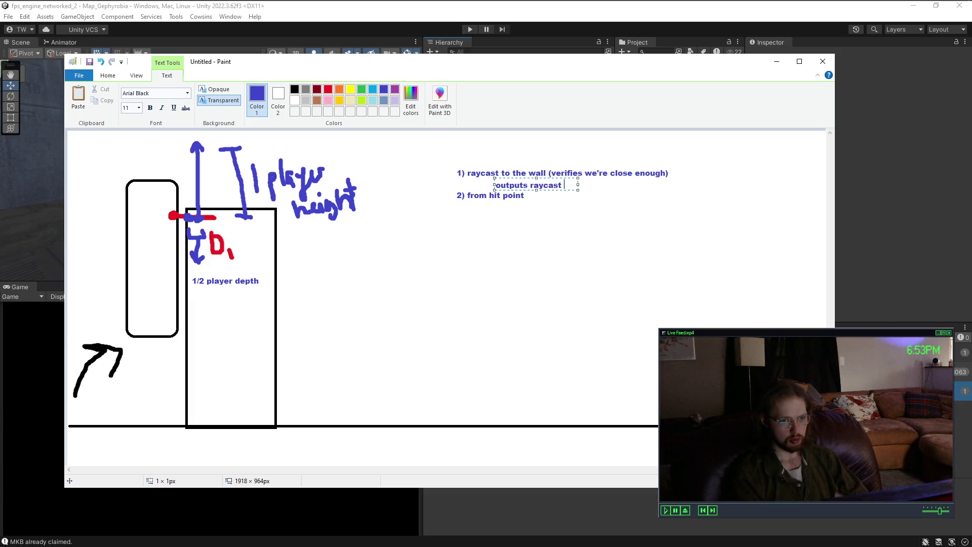
text(hit)
key(Return)
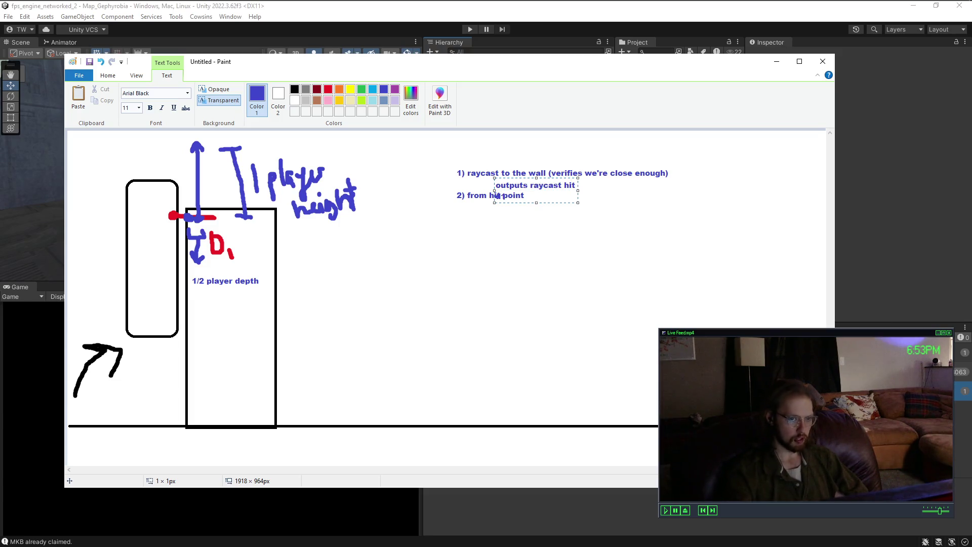
drag(578, 191, 609, 193)
text(d1)
click(586, 239)
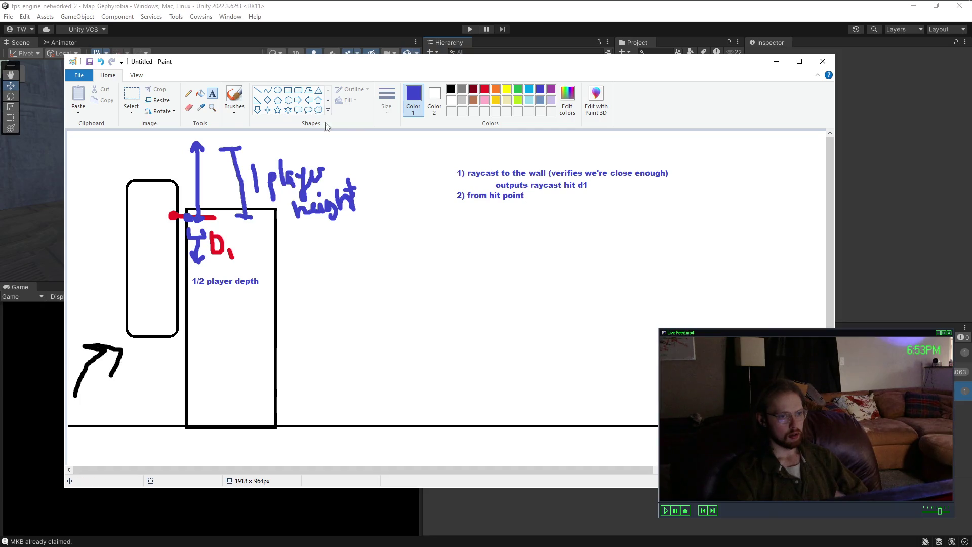
click(131, 96)
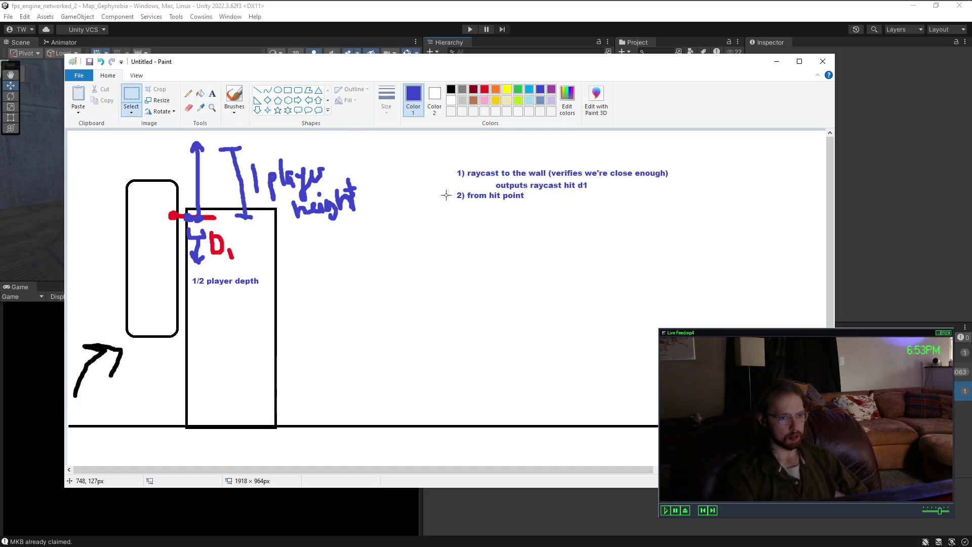
Step: Replace the old step 2 line with a larger text box reading '2) from hit point d1'
drag(449, 192, 533, 200)
key(Delete)
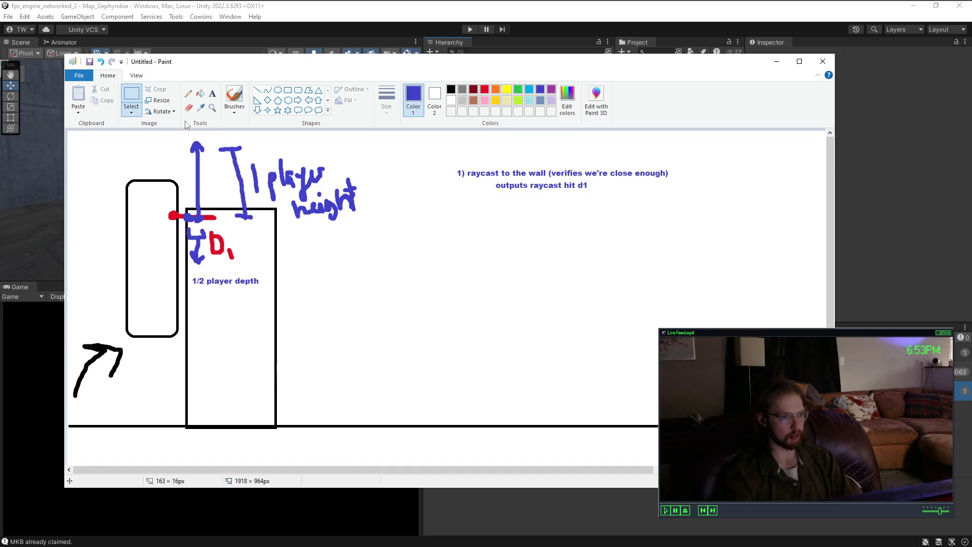
click(212, 94)
drag(457, 194, 542, 205)
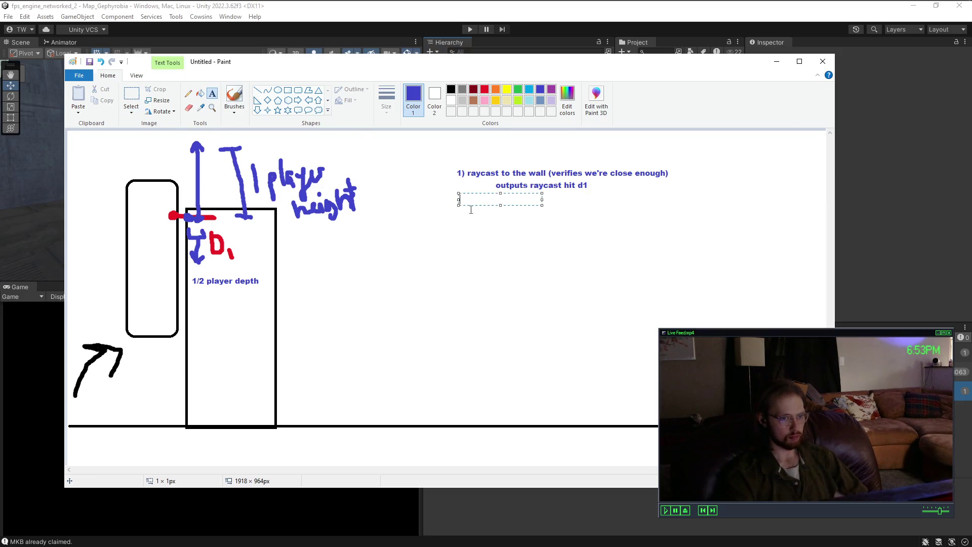
text(2))
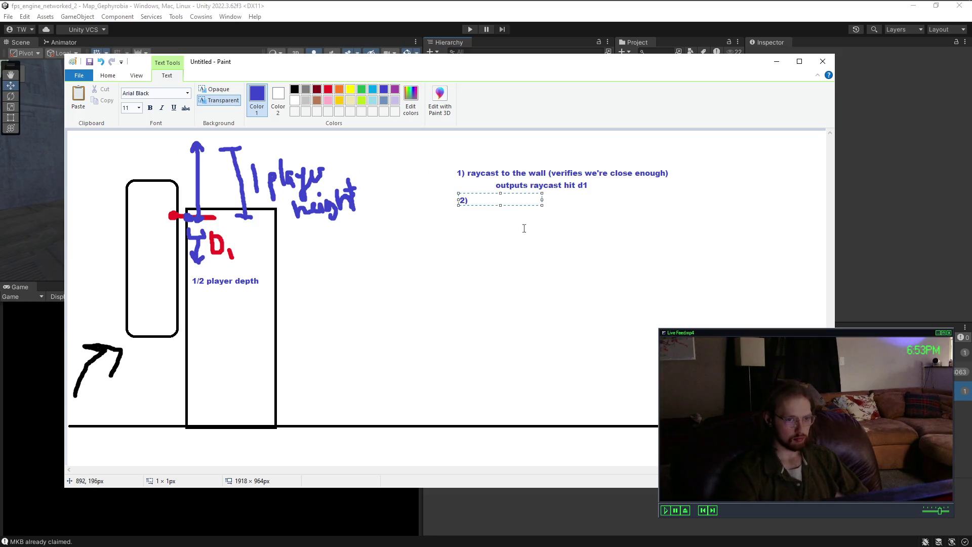
drag(542, 205, 644, 251)
text(from hit point d1)
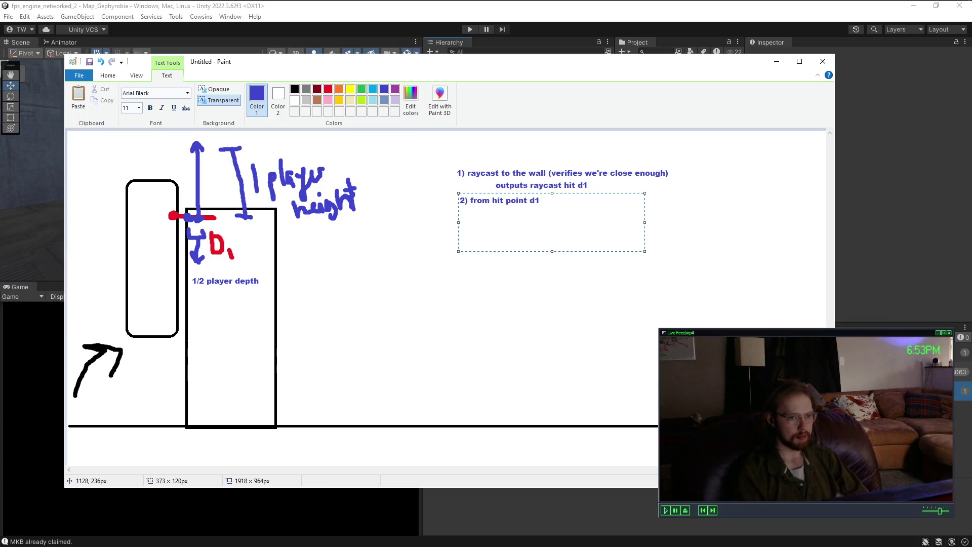
Step: Continue step 2 with advancing the point forward 1/2 player depth
text(, advance)
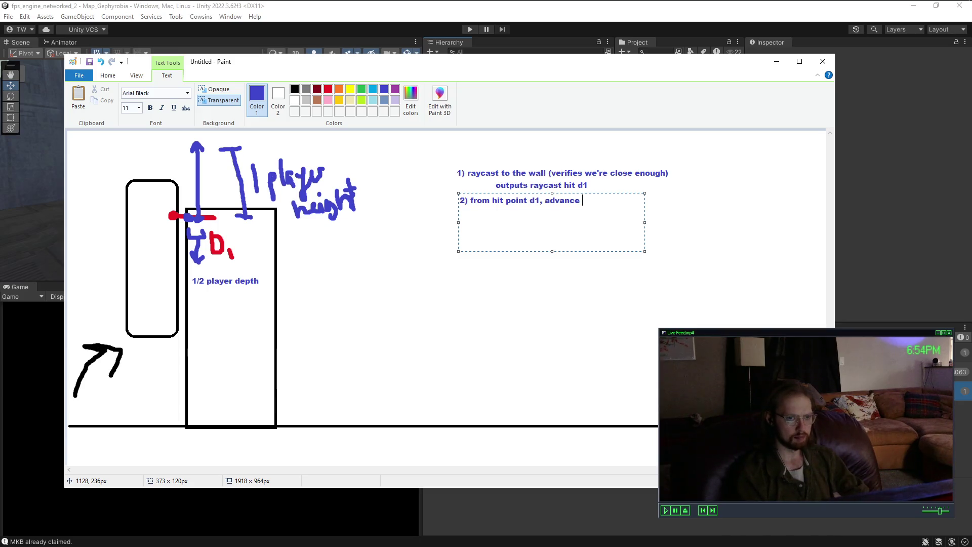
text(ast point two forward 1/2 pl)
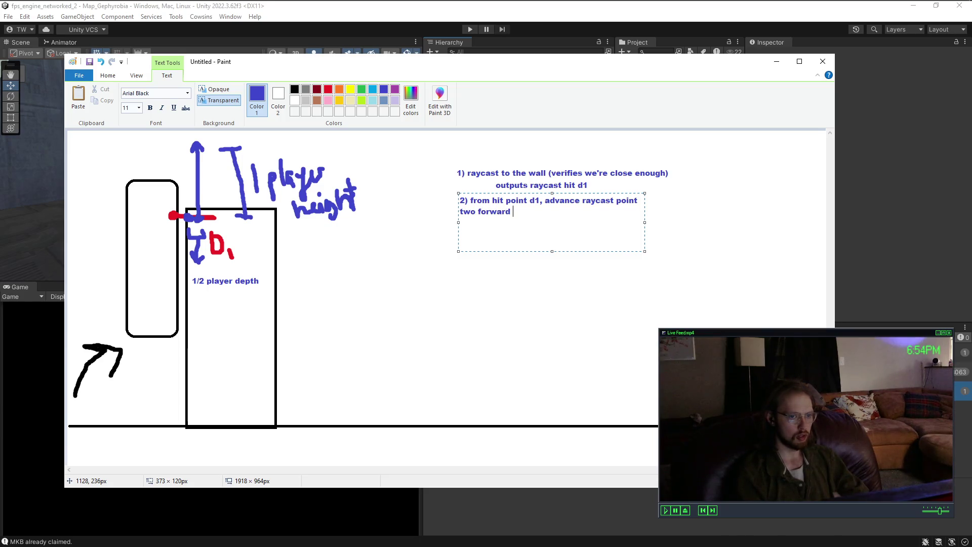
text(ayer )
text(dde)
key(BackSpace)
key(BackSpace)
text(epth)
text(3))
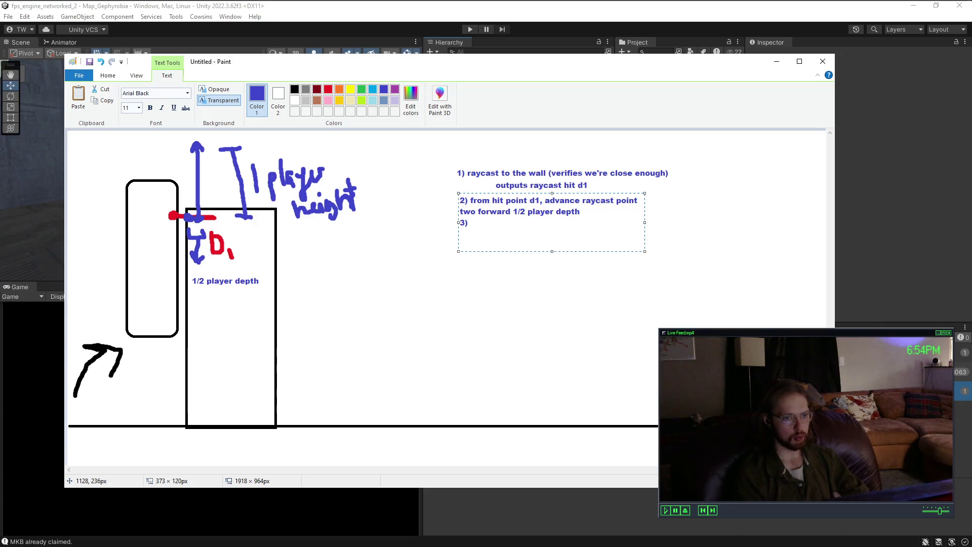
Step: Add step 3: 'use the above point found in step 2 and raycast 1 player height. If raycast hits something'
text(use )
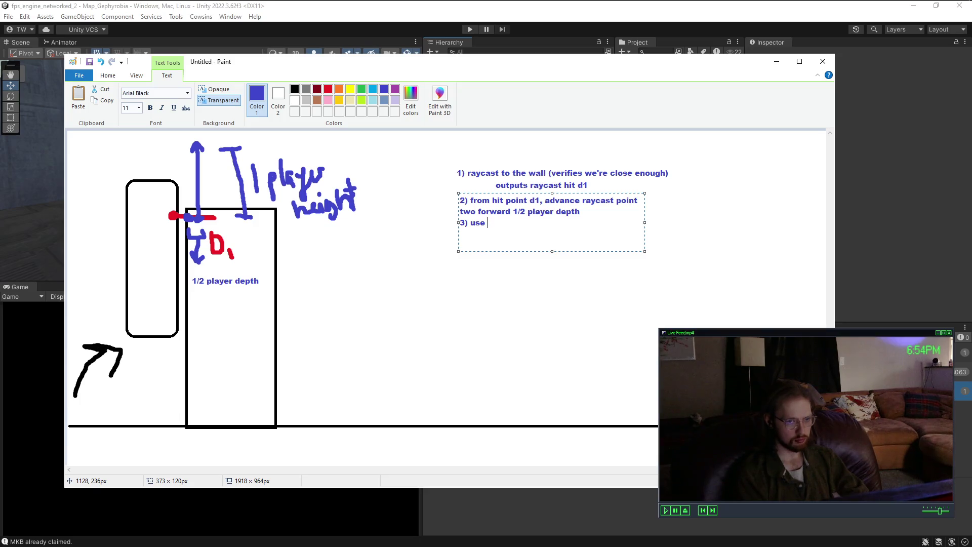
text(the above )
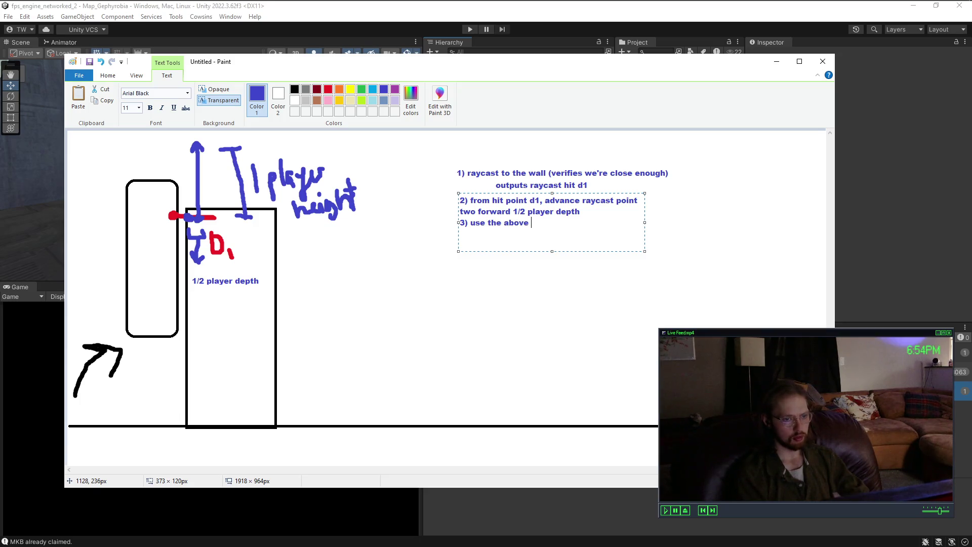
text(point )
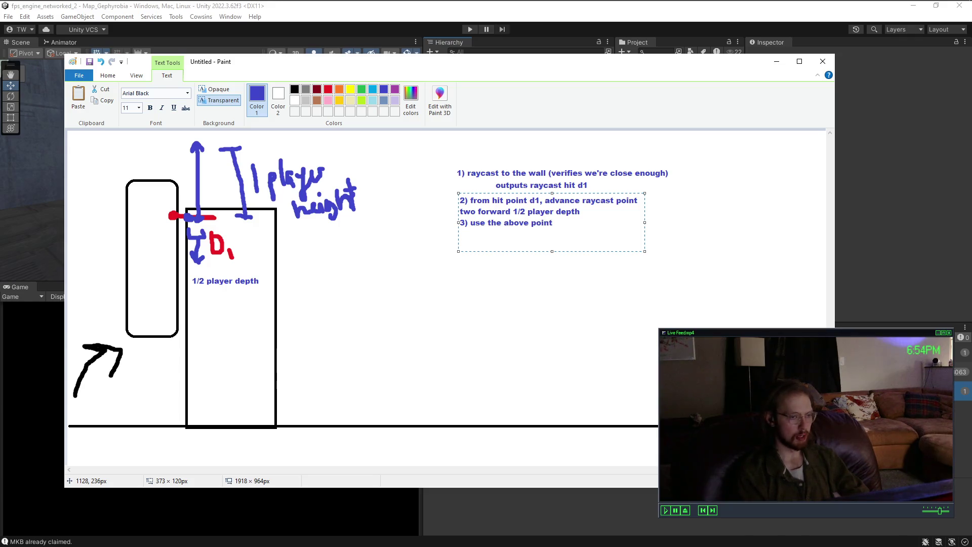
text(found )
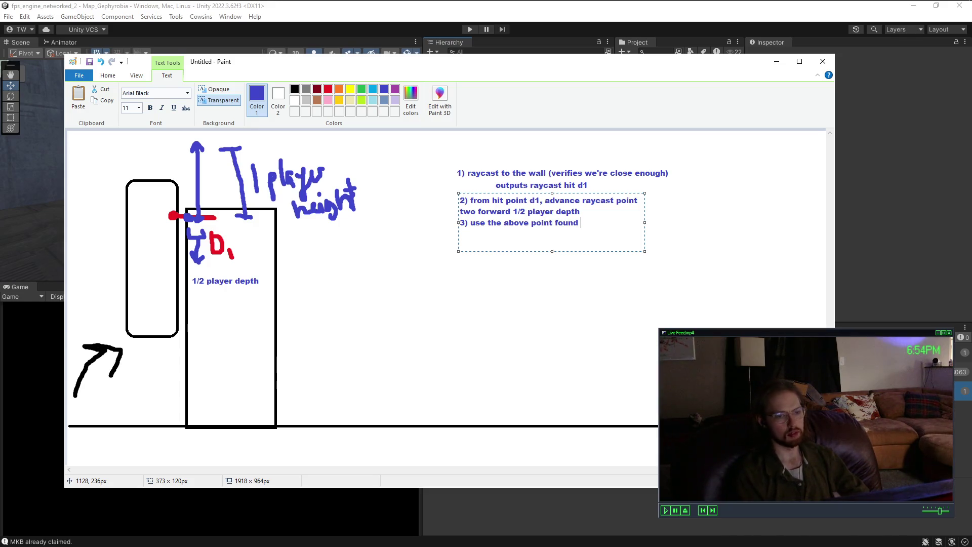
text(in step 2)
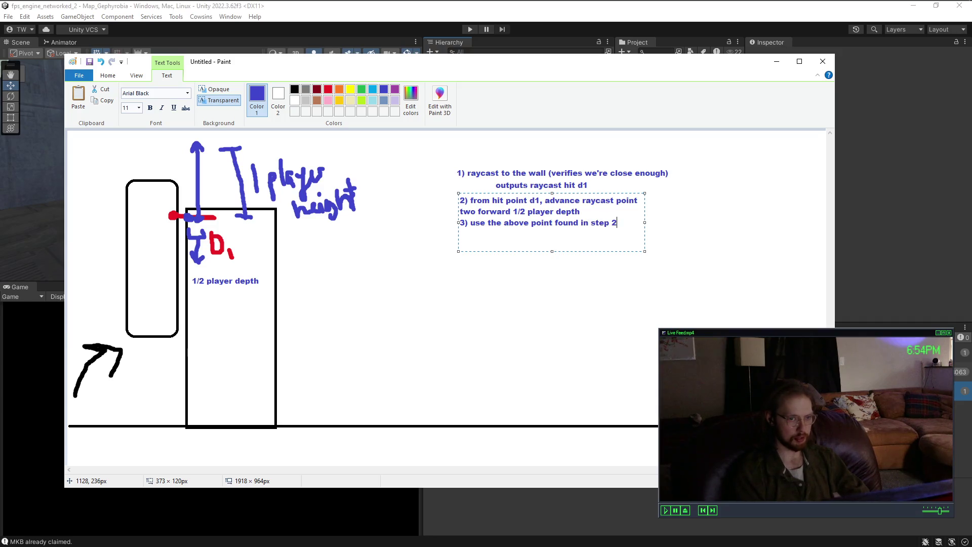
text( and raycast 1 player height. If)
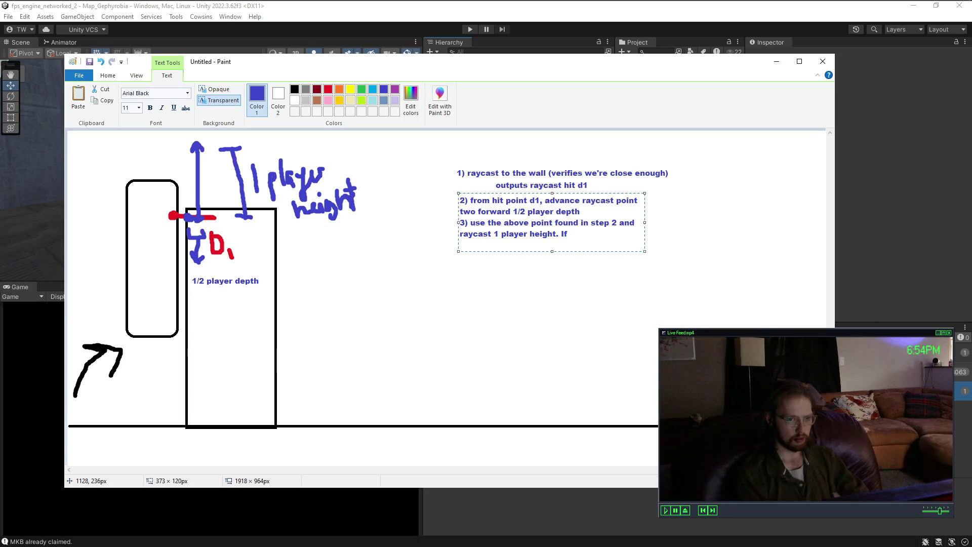
text(boun)
key(BackSpace)
key(BackSpace)
key(BackSpace)
text(raycast)
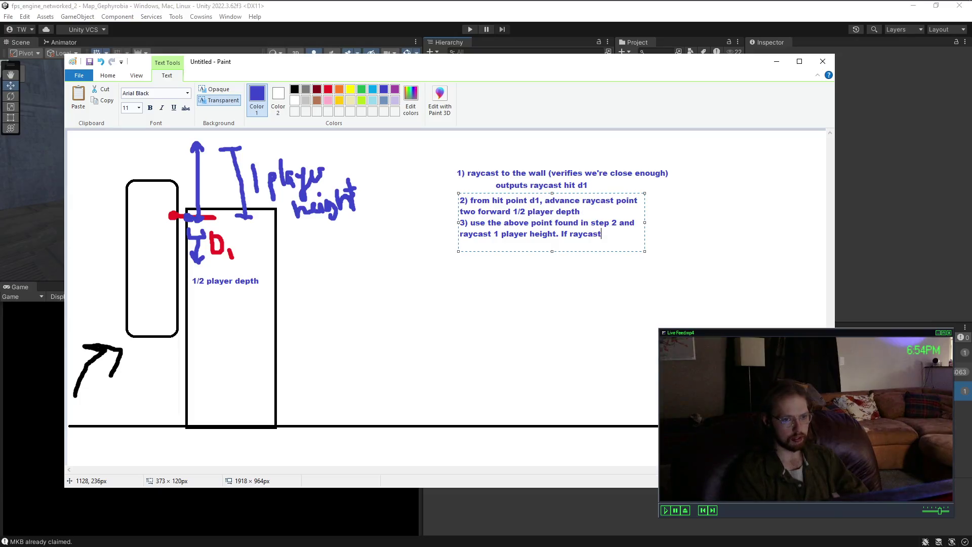
text( hits something,)
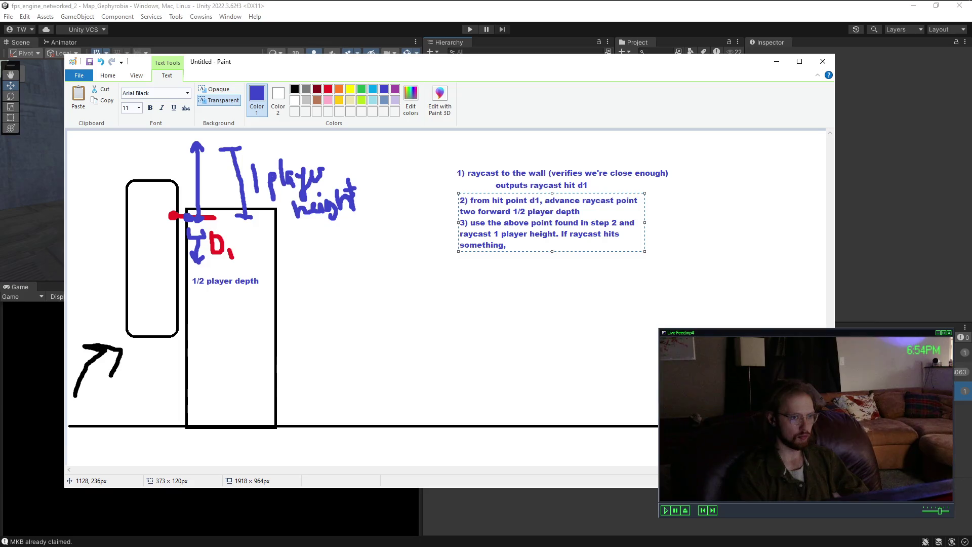
text( verif)
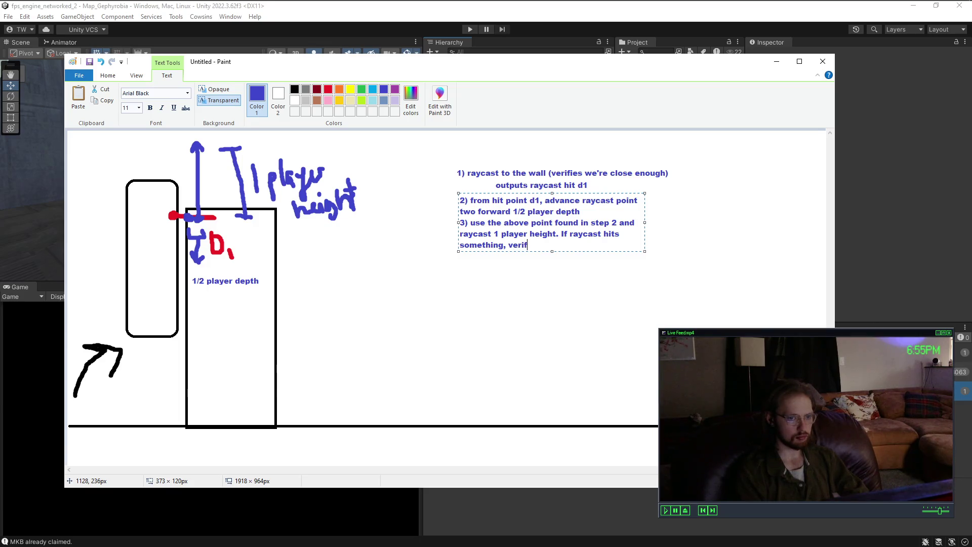
key(BackSpace)
key(BackSpace)
key(BackSpace)
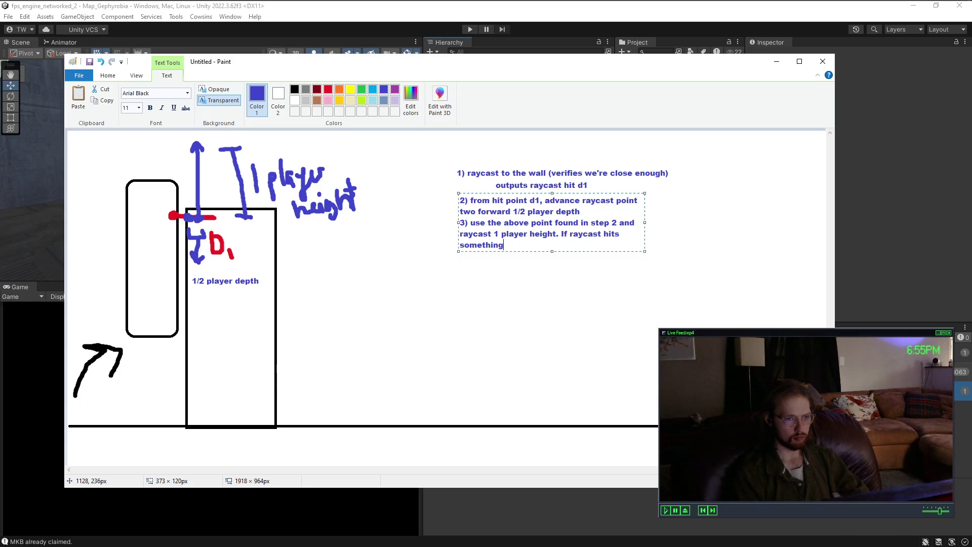
click(152, 170)
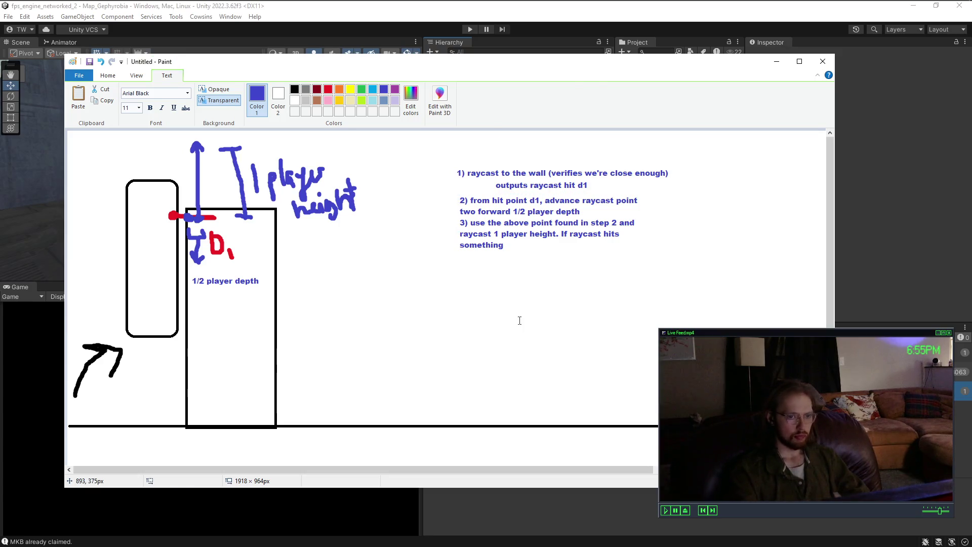
Step: Brush two blue downward arrows beneath step 3 and mark the 'hits' label
click(235, 96)
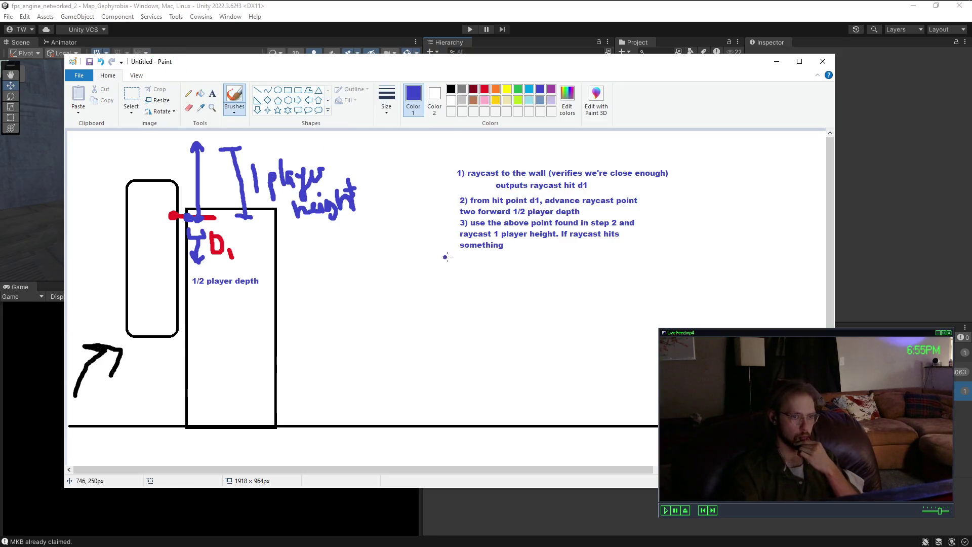
drag(489, 261, 452, 289)
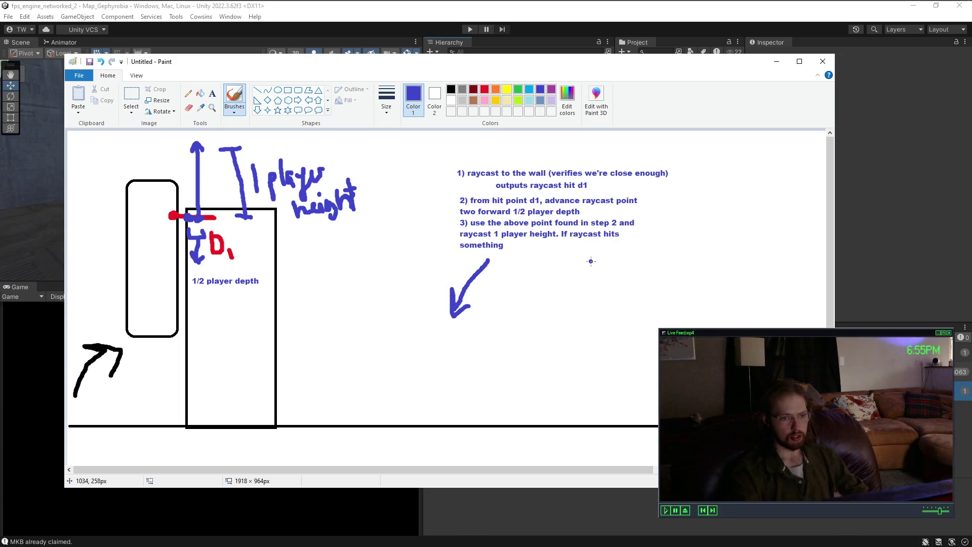
key(ctrl+z)
drag(485, 256, 474, 290)
mouse_move(581, 255)
mouse_down()
mouse_move(599, 282)
mouse_move(607, 250)
mouse_move(621, 267)
mouse_move(647, 256)
mouse_move(652, 264)
mouse_up()
click(625, 254)
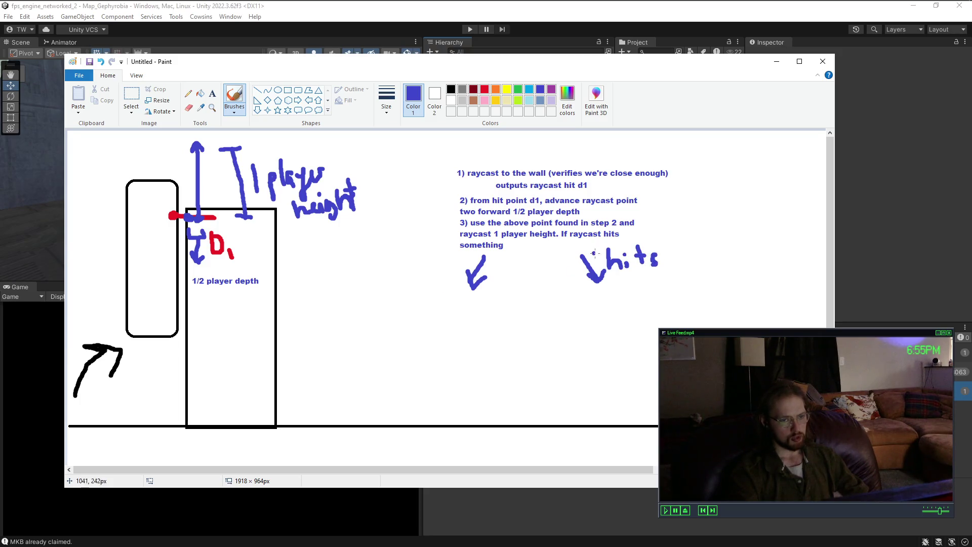
click(502, 281)
key(ctrl+z)
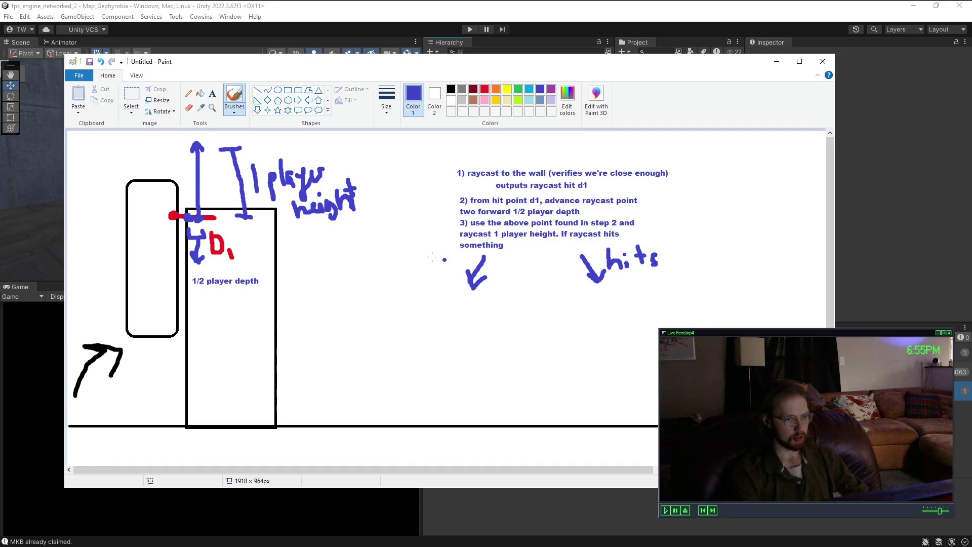
Step: Handwrite 'doesn't hit' beside the left arrow
mouse_move(399, 263)
mouse_down()
mouse_move(400, 276)
mouse_move(438, 275)
mouse_move(456, 255)
mouse_move(461, 276)
mouse_up()
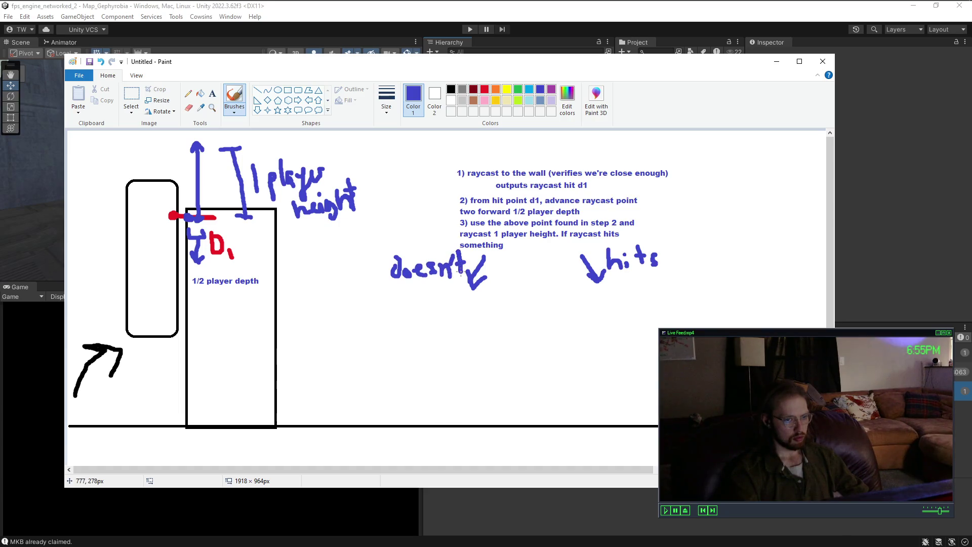
mouse_move(386, 283)
mouse_down()
mouse_move(386, 301)
mouse_move(400, 300)
mouse_up()
mouse_move(406, 291)
mouse_down()
mouse_move(408, 299)
mouse_move(427, 284)
mouse_up()
drag(420, 280, 419, 302)
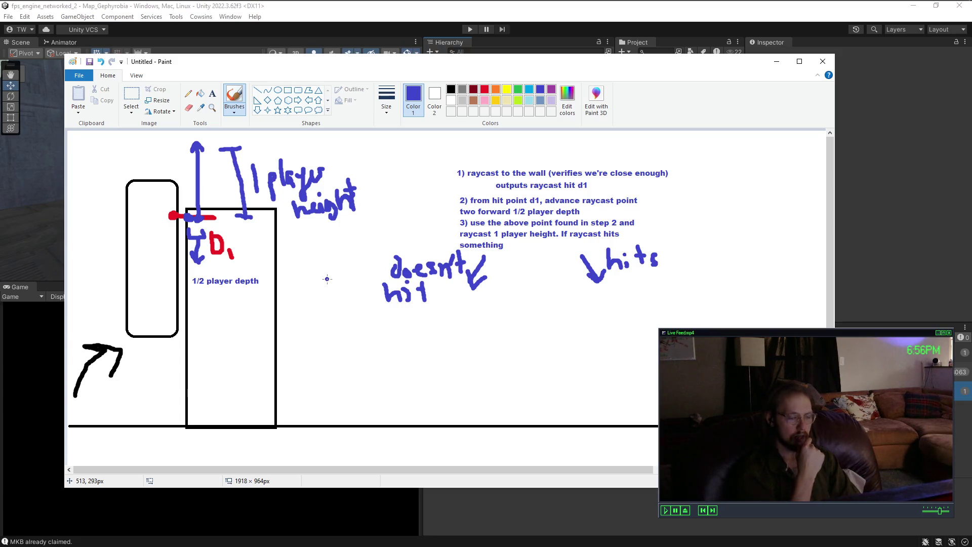
Step: Draw a blue straight-line V to the right of the notes
click(258, 90)
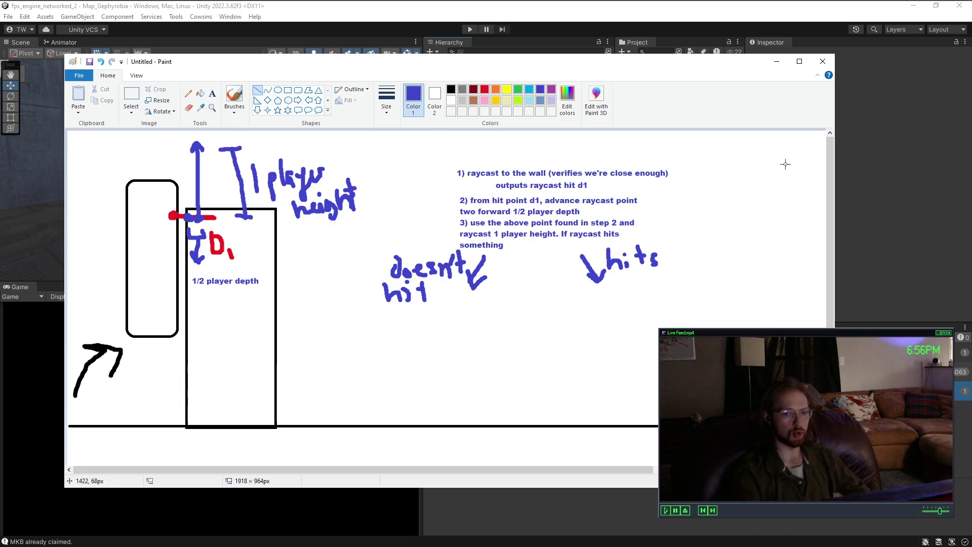
drag(648, 472, 813, 472)
mouse_move(559, 131)
mouse_down()
mouse_move(716, 213)
mouse_move(676, 249)
mouse_up()
mouse_move(709, 215)
mouse_down()
mouse_move(707, 203)
mouse_move(763, 154)
mouse_move(808, 131)
mouse_up()
click(710, 204)
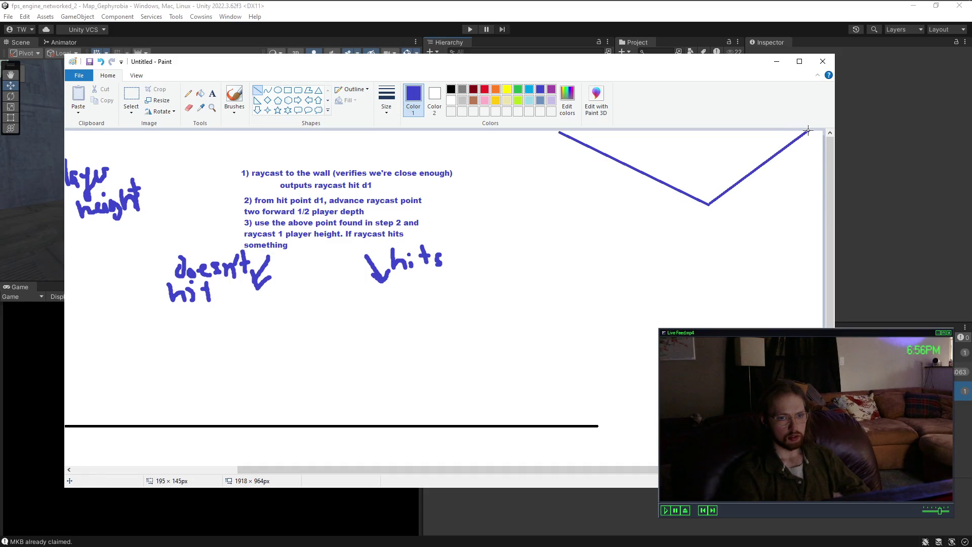
click(655, 152)
Step: Add vertical lines rising from the V, a stem from its point, and a long diagonal
drag(638, 169, 639, 124)
click(663, 164)
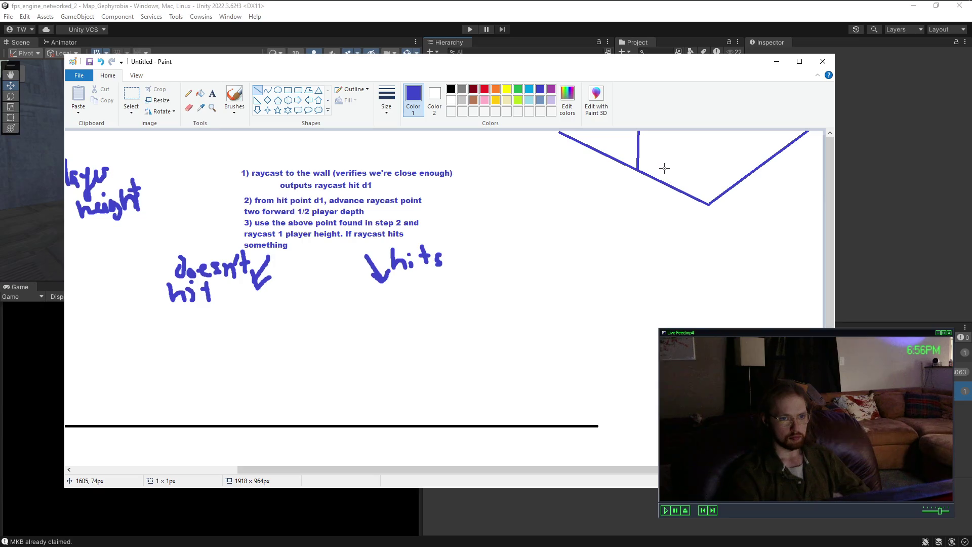
drag(679, 188, 682, 125)
click(709, 205)
drag(709, 205, 712, 127)
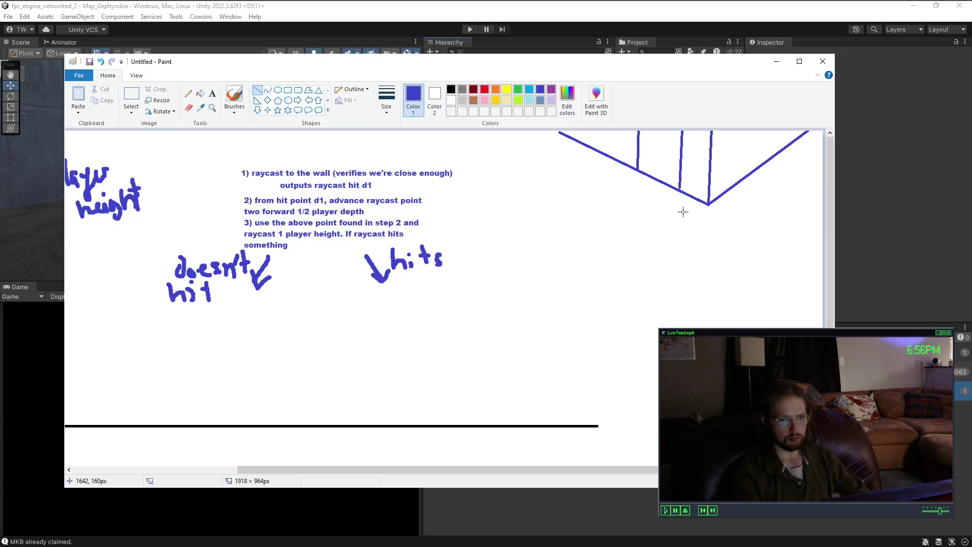
mouse_move(709, 205)
mouse_down()
mouse_move(708, 307)
mouse_move(790, 250)
mouse_move(824, 210)
mouse_up()
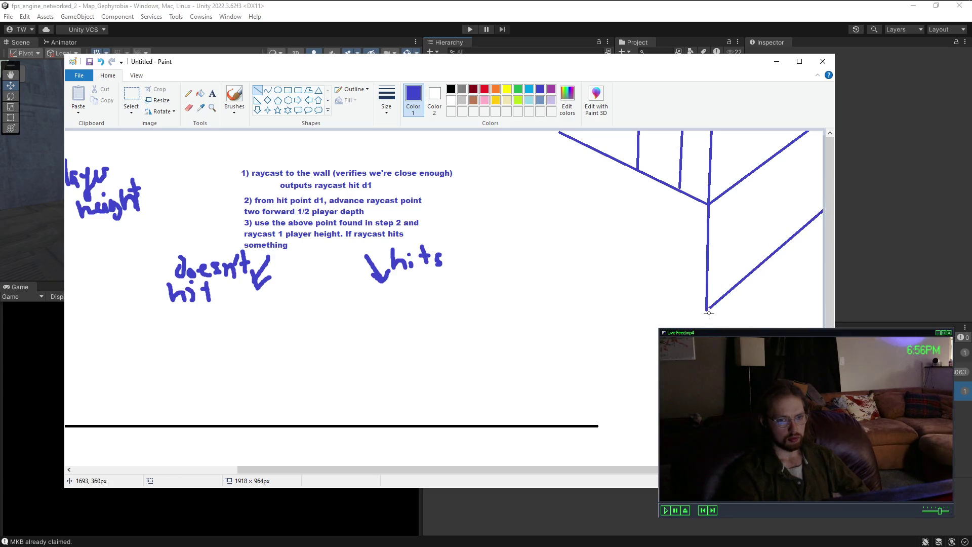
drag(704, 306, 415, 134)
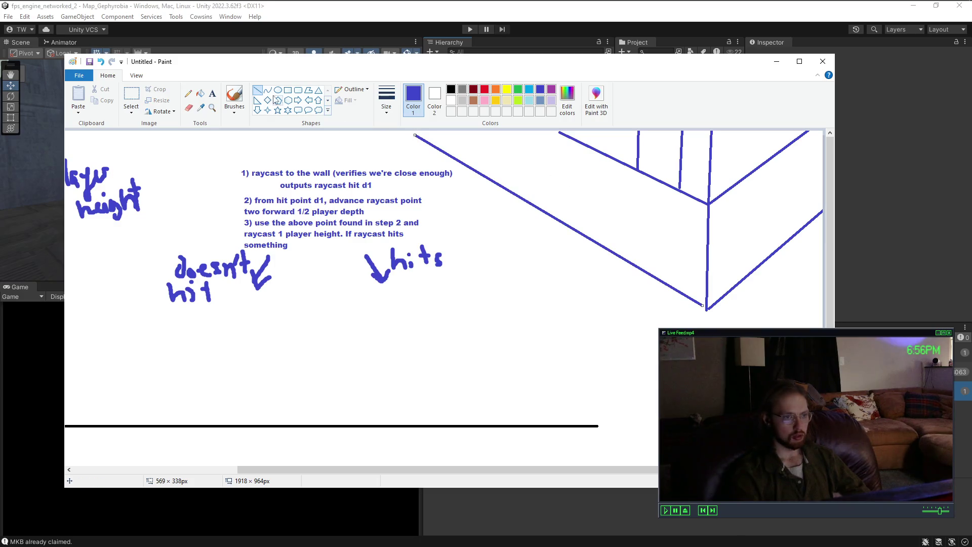
Step: Flood-fill the regions of the line sketch blue, undoing an accidental background fill
click(200, 93)
click(585, 174)
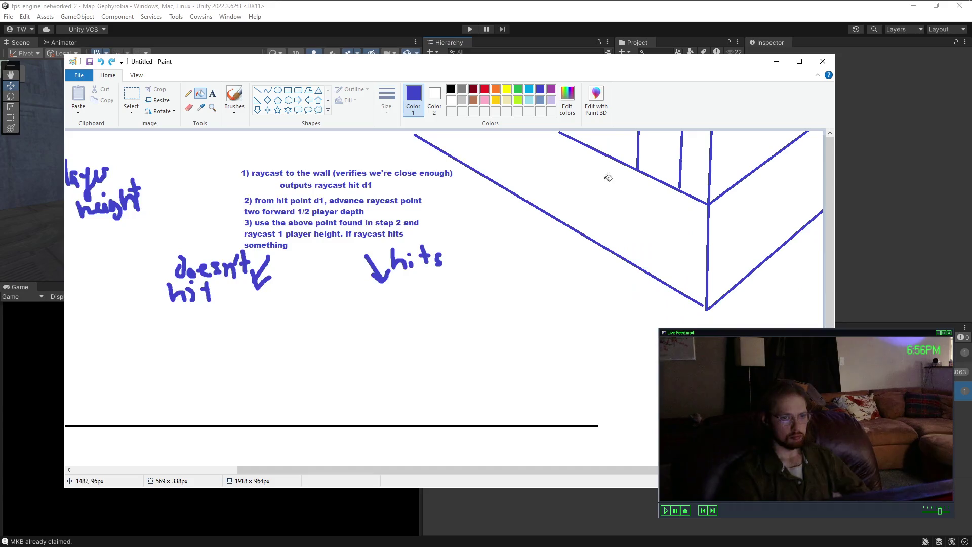
key(ctrl+z)
click(235, 95)
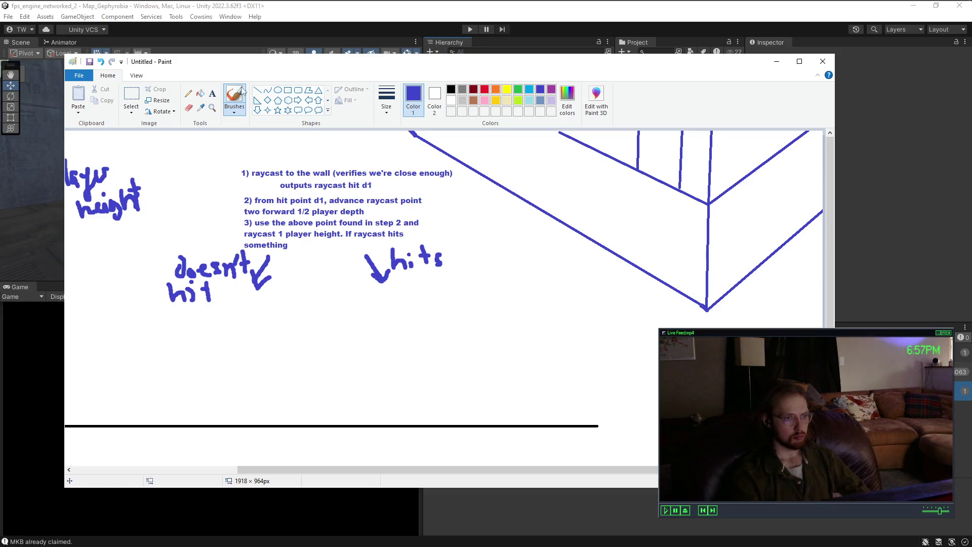
click(200, 93)
click(622, 162)
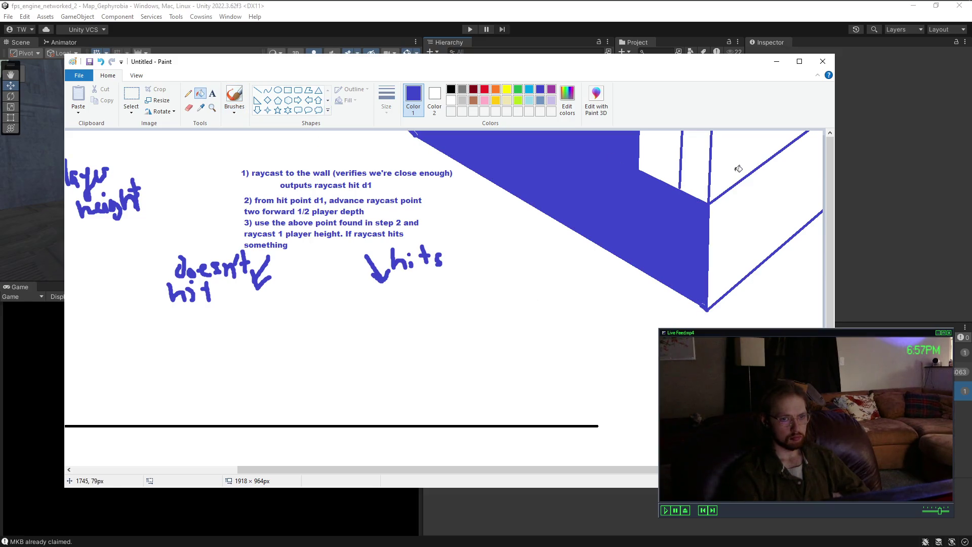
click(703, 165)
click(733, 156)
click(744, 211)
Step: Draw black edge lines: a vertical edge and two diagonals from the corner junction
click(257, 89)
click(451, 89)
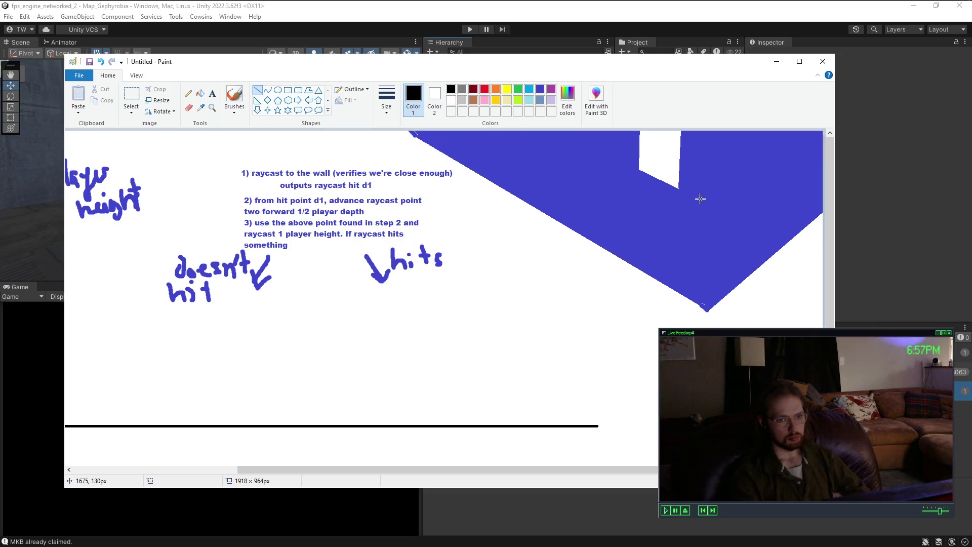
key(ctrl+z)
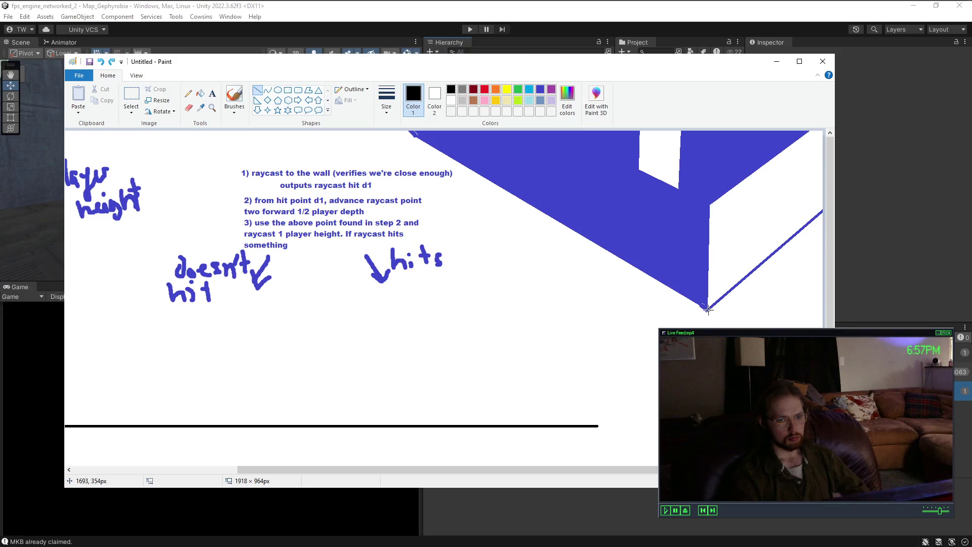
drag(707, 307, 709, 126)
click(710, 205)
mouse_move(709, 205)
mouse_down()
mouse_move(820, 125)
mouse_move(809, 130)
mouse_up()
mouse_move(709, 205)
mouse_down()
mouse_move(532, 139)
mouse_move(514, 119)
mouse_move(538, 118)
mouse_up()
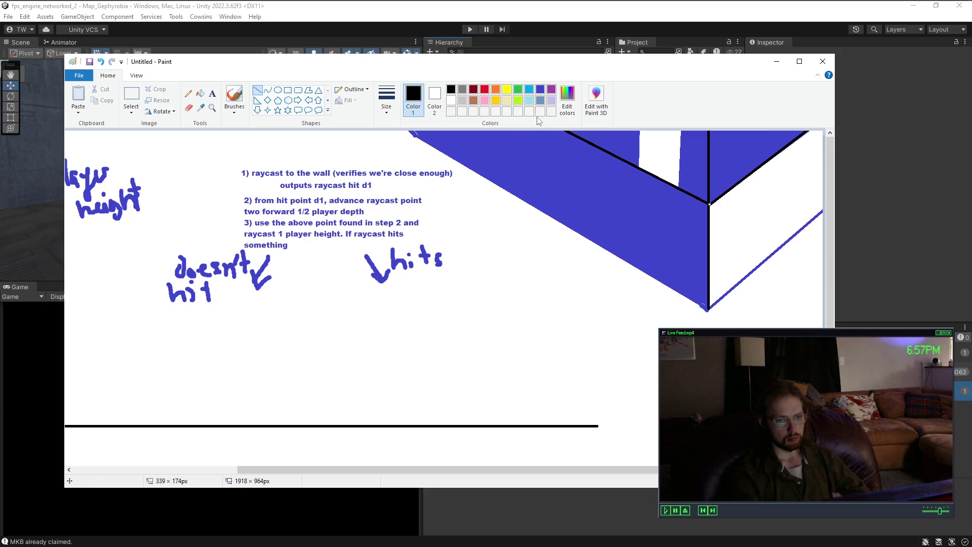
click(604, 203)
Step: Fill the area right of the vertical edge blue instead of black
click(200, 93)
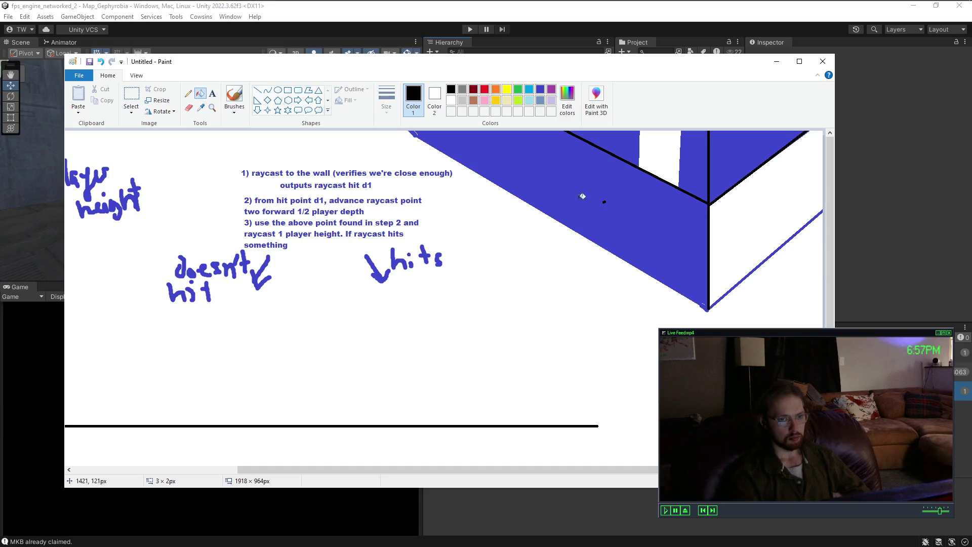
click(766, 215)
key(ctrl+z)
click(539, 89)
click(768, 228)
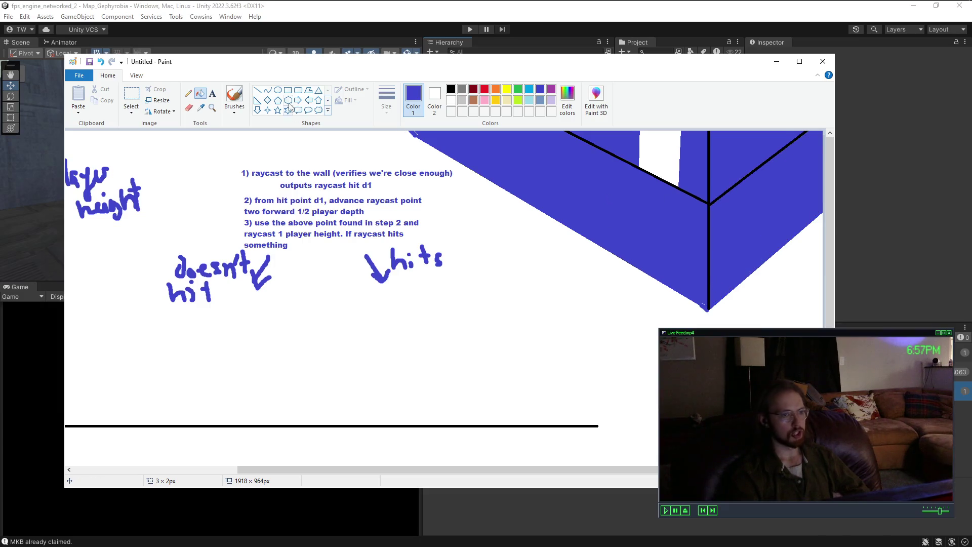
click(234, 96)
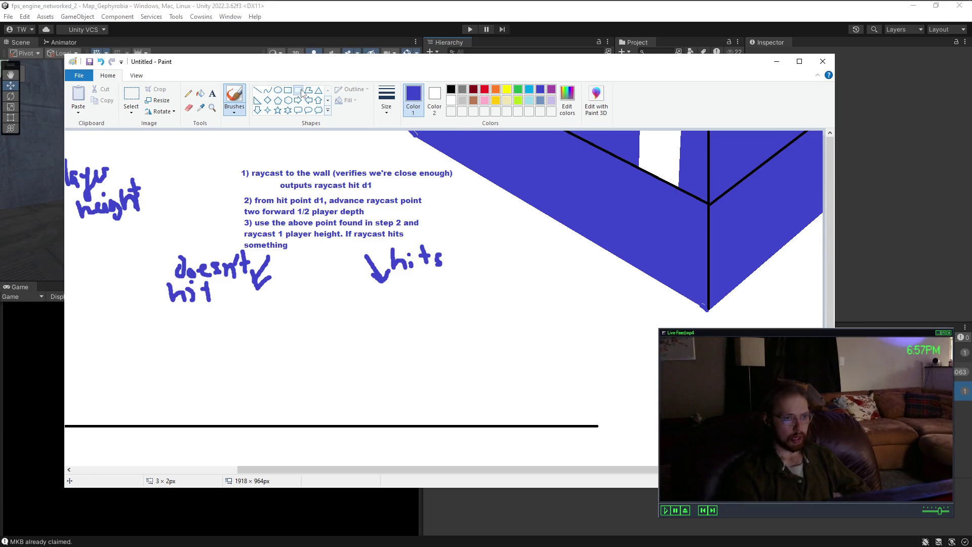
Step: Sketch a red capsule against the blue wall's lower edge with a small red mark at its top
click(301, 93)
click(233, 96)
click(484, 89)
click(496, 89)
click(485, 90)
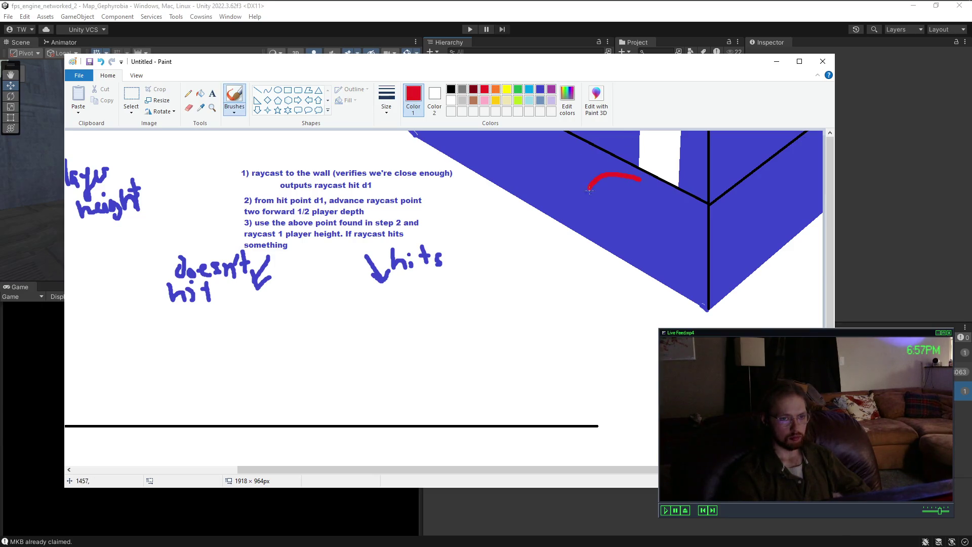
mouse_move(642, 189)
mouse_down()
mouse_move(630, 178)
mouse_move(576, 262)
mouse_up()
mouse_move(684, 250)
mouse_down()
mouse_move(654, 305)
mouse_move(575, 271)
mouse_move(605, 253)
mouse_move(656, 307)
mouse_up()
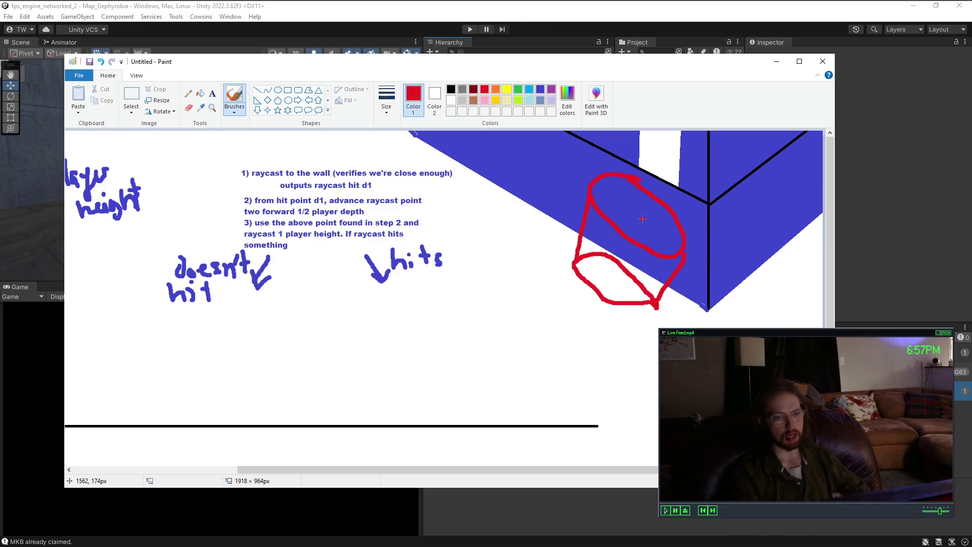
drag(655, 172, 659, 180)
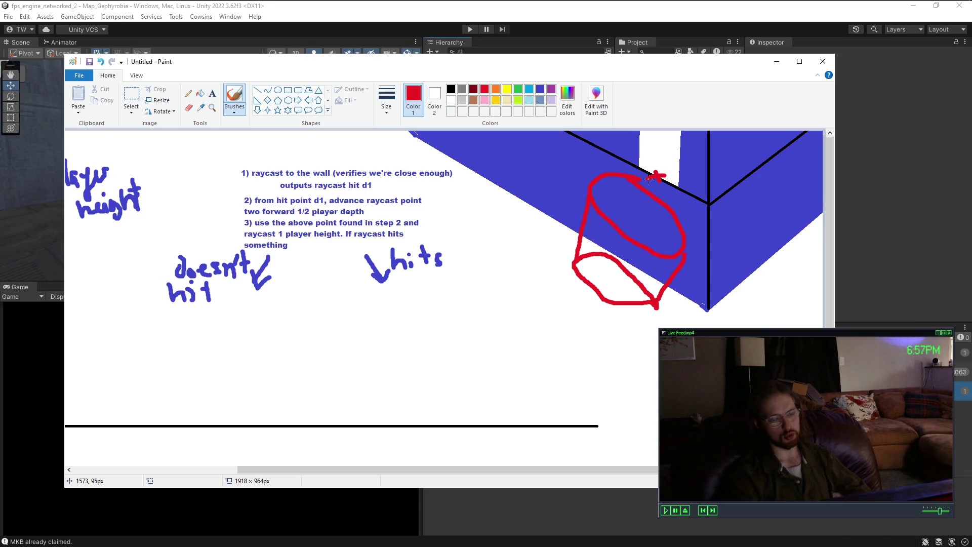
click(258, 90)
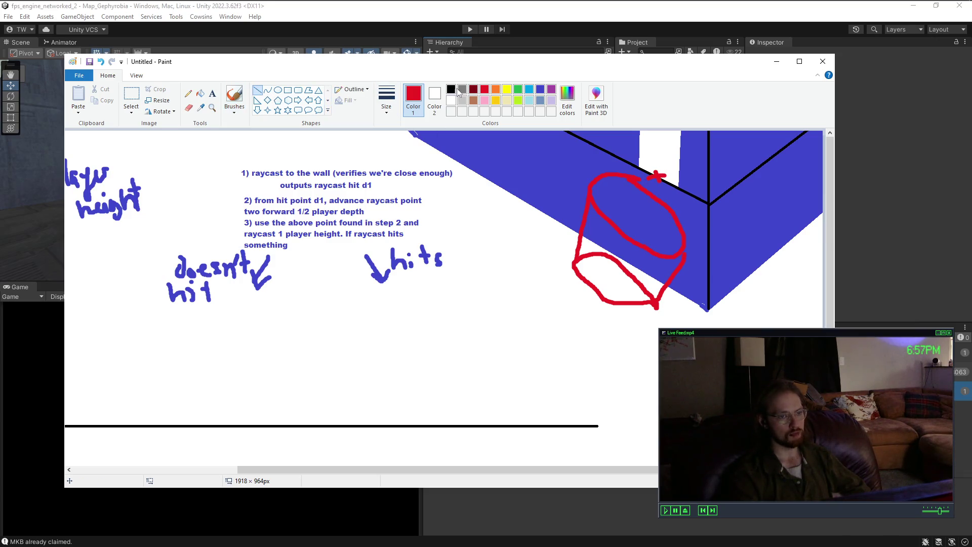
Step: Draw black lines across the white gap and up both of its sides
click(451, 89)
drag(642, 168, 682, 145)
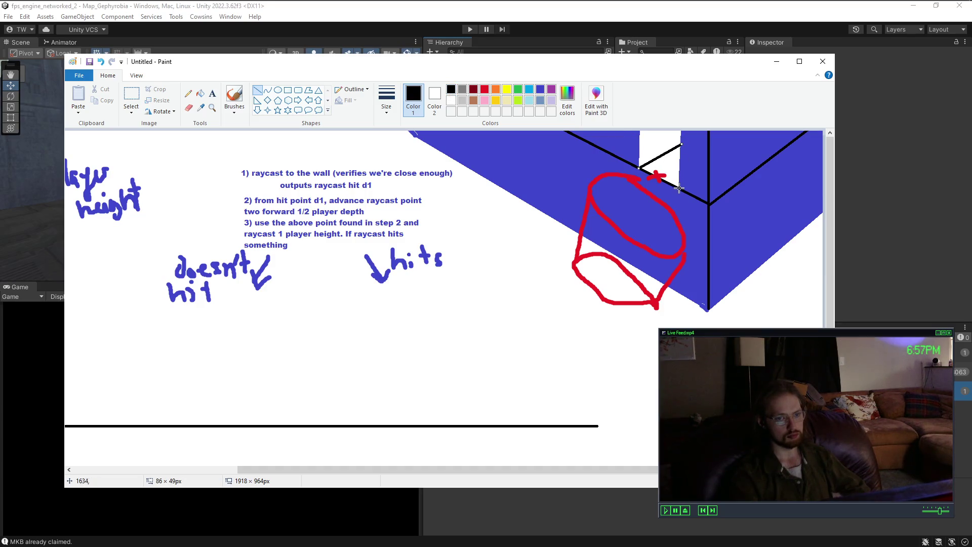
drag(679, 189, 682, 132)
drag(637, 169, 640, 131)
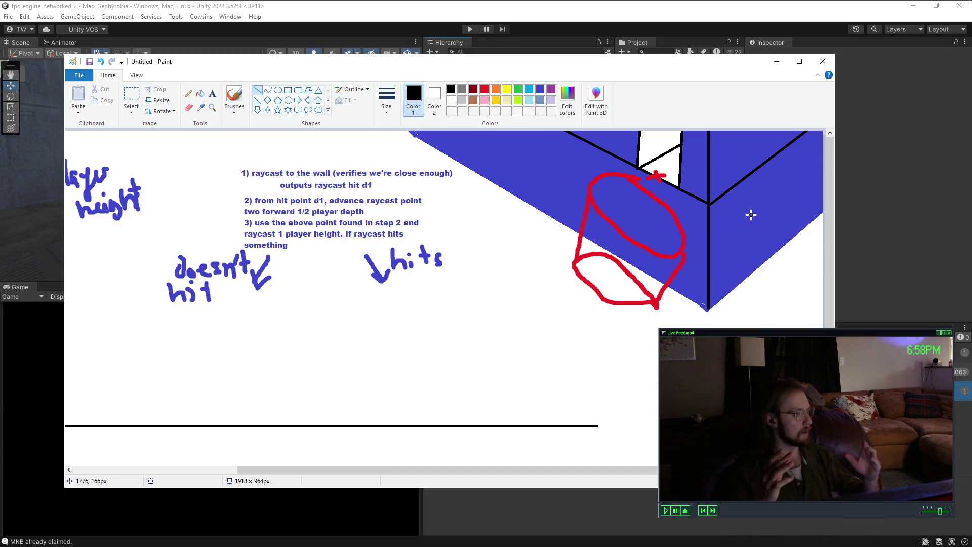
click(234, 101)
click(234, 135)
drag(382, 469, 207, 457)
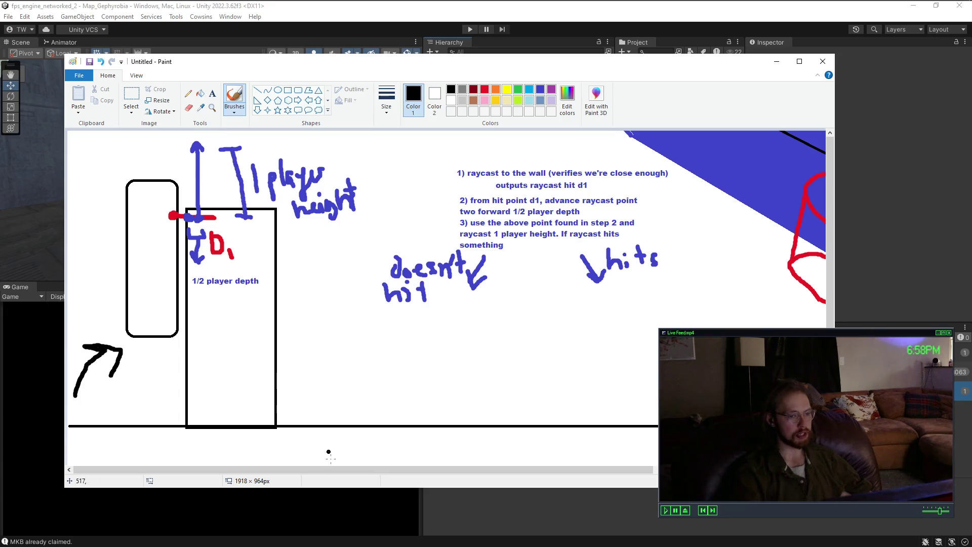
Step: Scroll across the diagram to review it, then choose purple as the paint colour
mouse_move(334, 471)
mouse_down()
mouse_move(481, 468)
mouse_move(470, 464)
mouse_up()
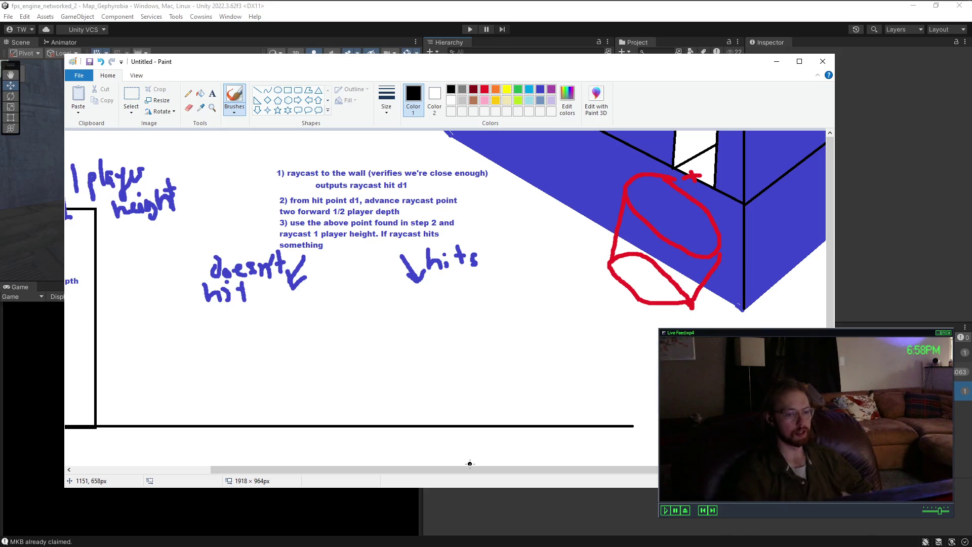
drag(470, 470, 330, 465)
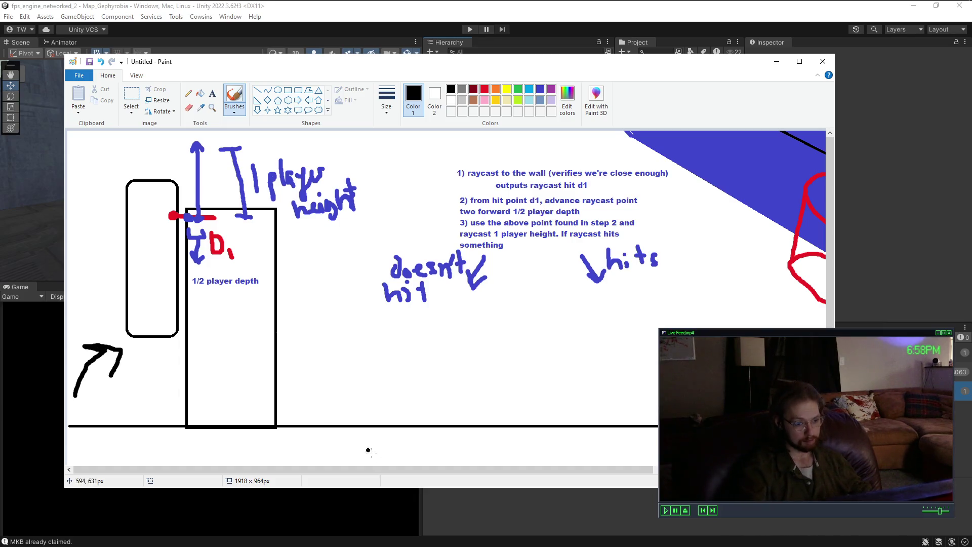
drag(381, 468, 477, 474)
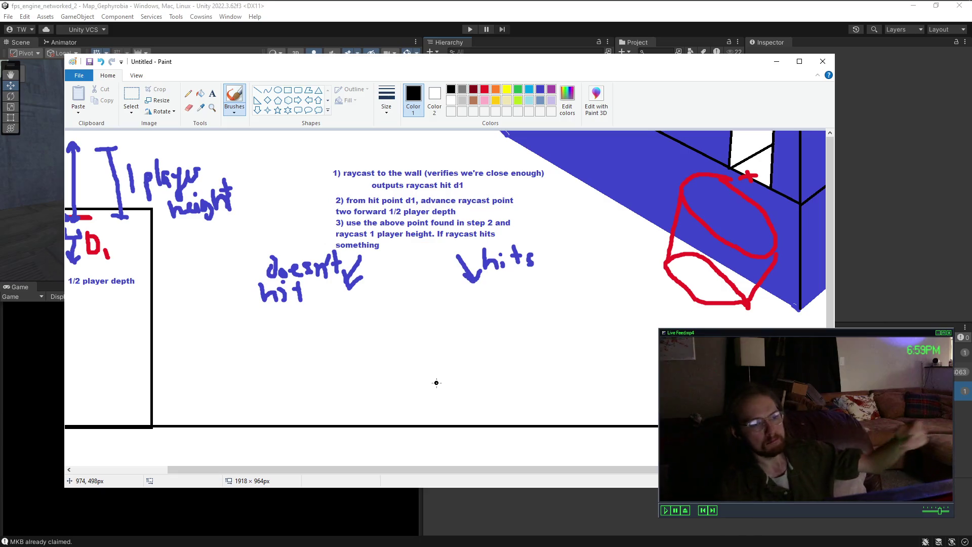
mouse_move(469, 470)
mouse_down()
mouse_move(324, 476)
mouse_move(497, 476)
mouse_move(297, 474)
mouse_up()
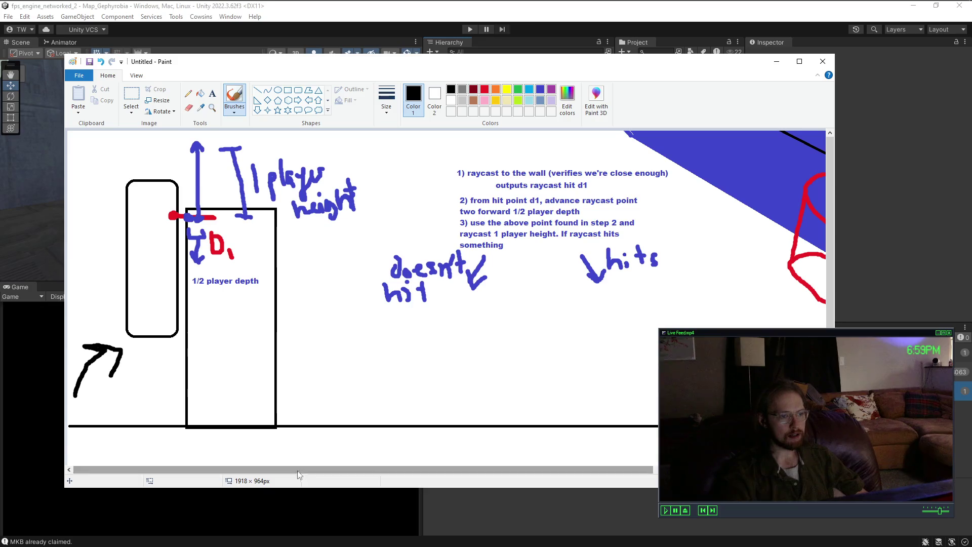
click(551, 89)
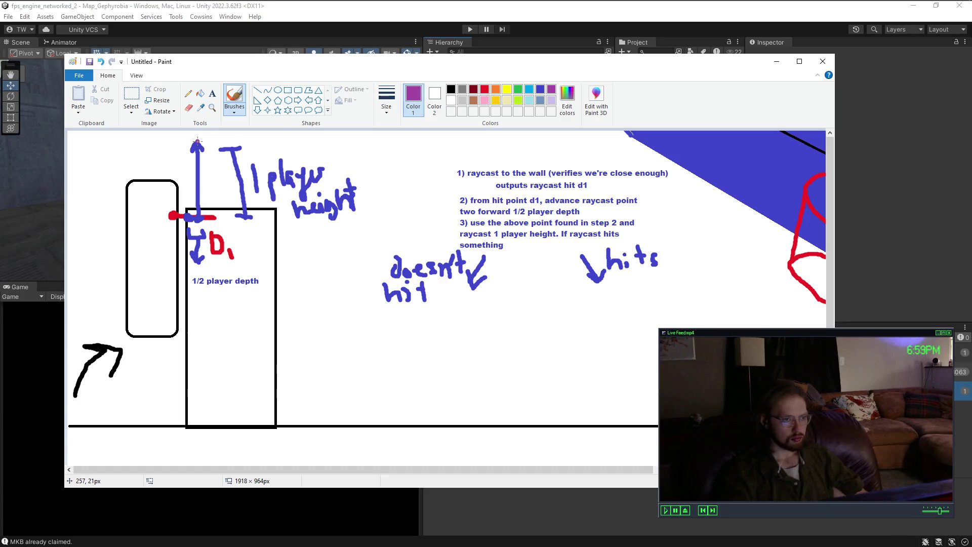
Step: Undo the stray stroke and type the purple note 'check against crouch height with raycast back down and judging distance' below 'hits'
drag(586, 292, 594, 307)
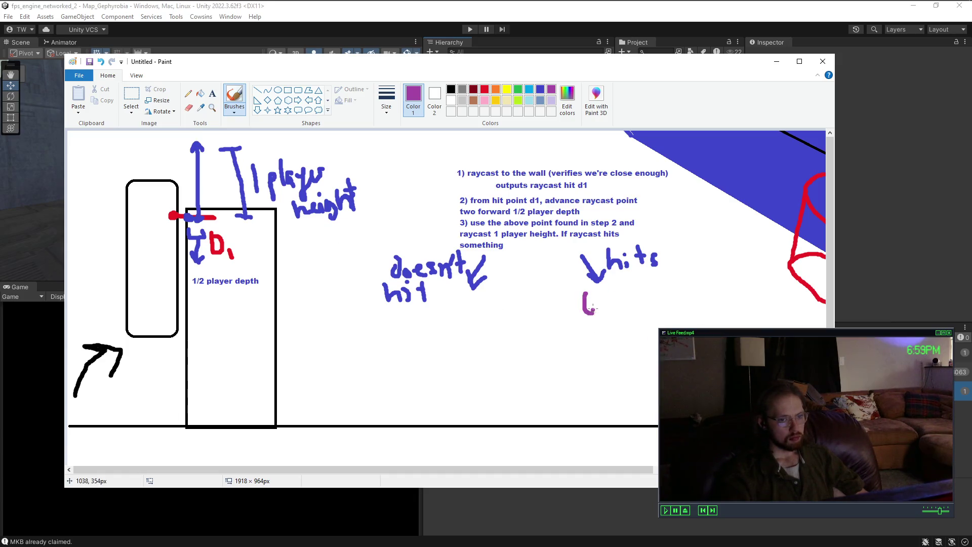
key(ctrl+z)
click(212, 93)
click(600, 296)
text(check )
text(agai)
key(BackSpace)
key(BackSpace)
key(BackSpace)
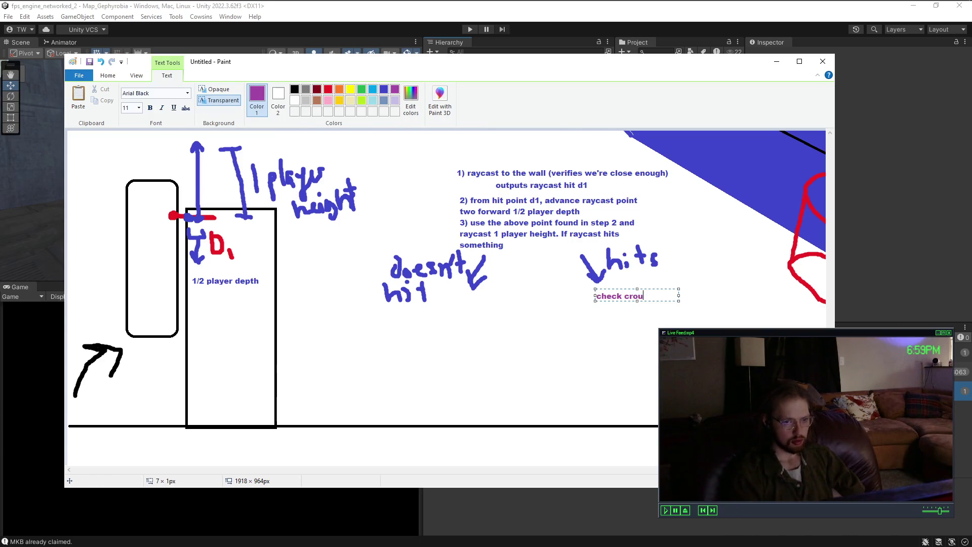
text(against cro)
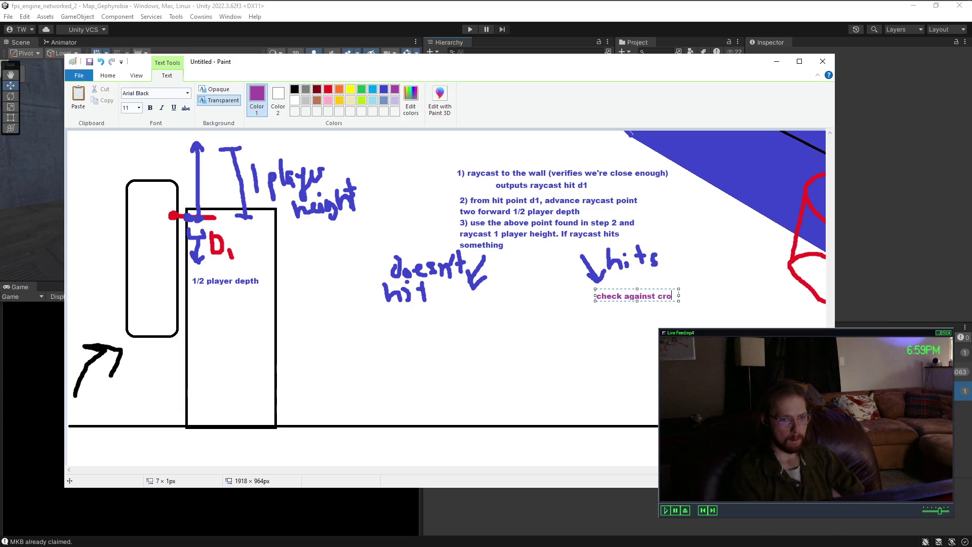
text(uch height with raycast back down)
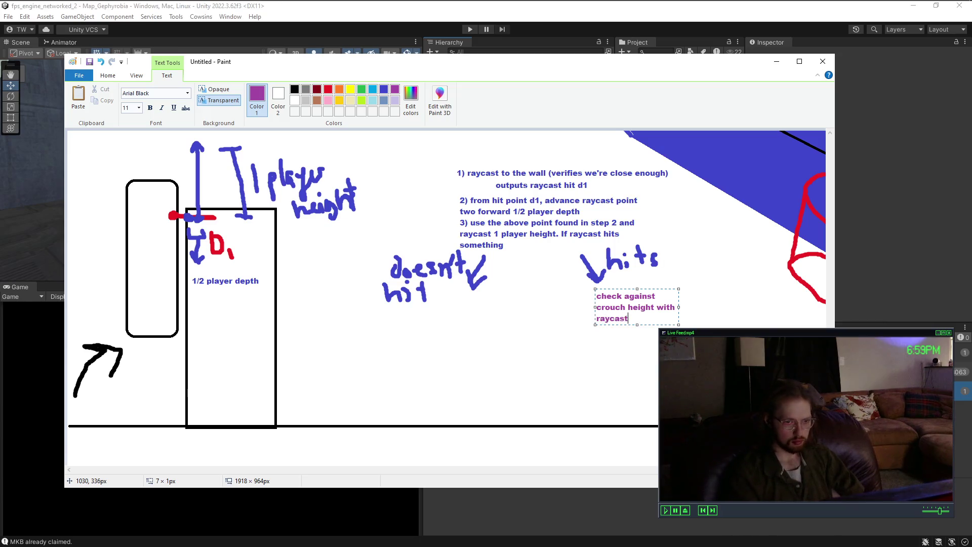
text( and ju)
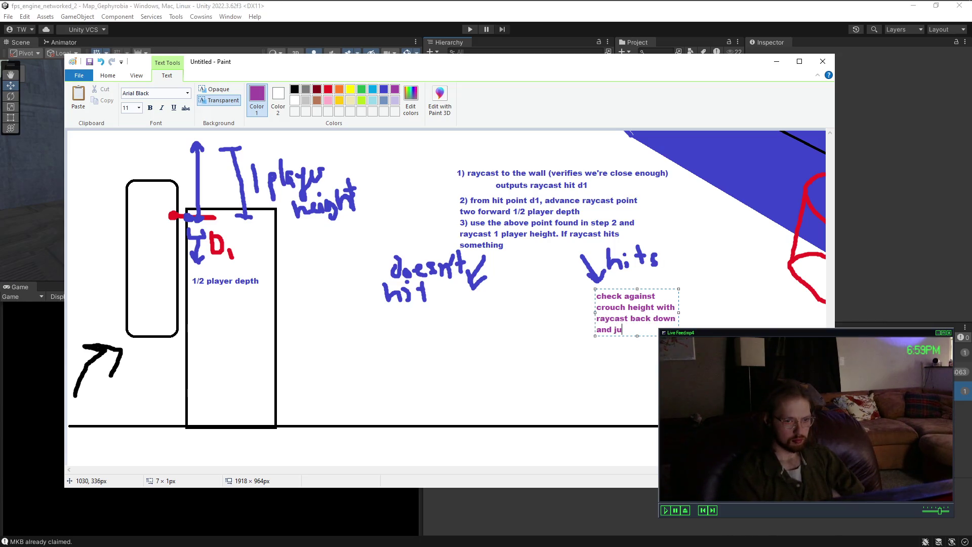
text(dging distance)
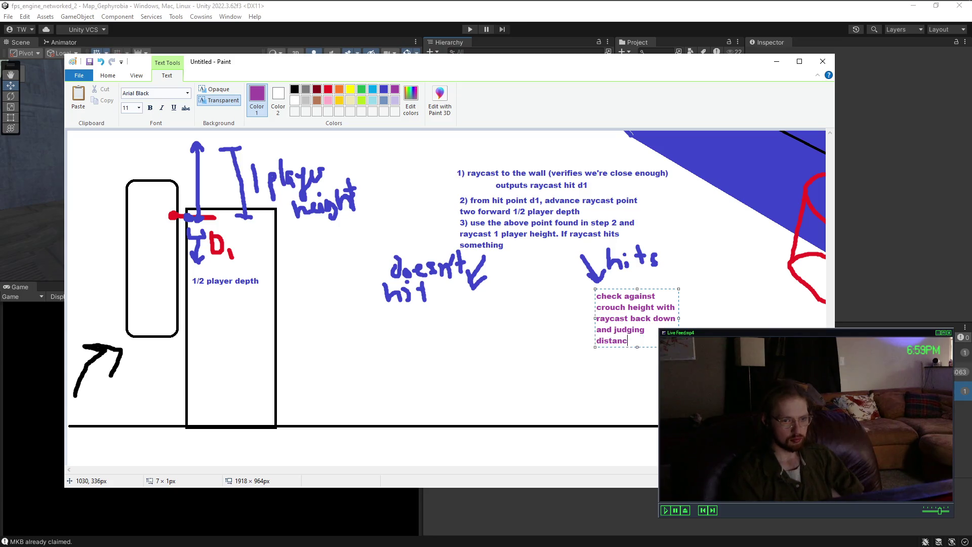
drag(679, 318, 713, 318)
click(713, 318)
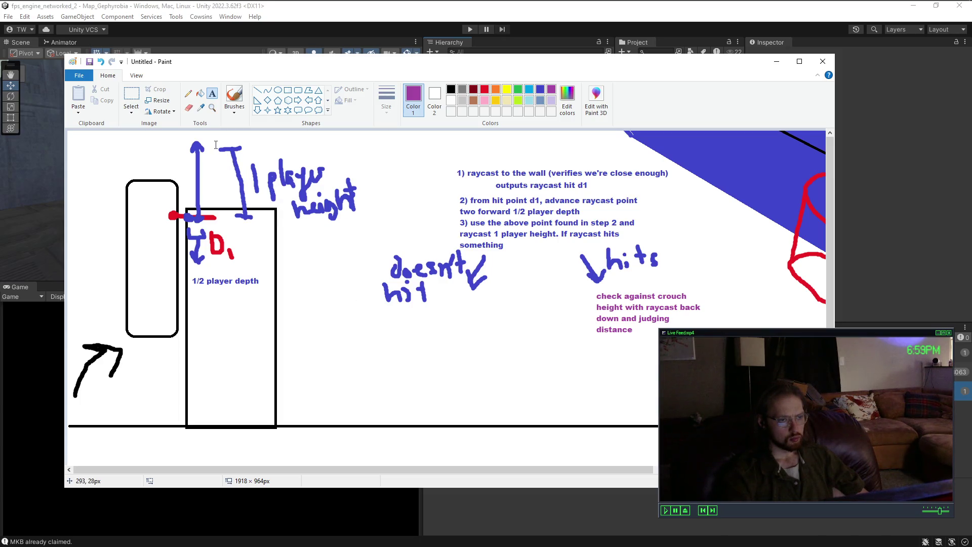
click(234, 94)
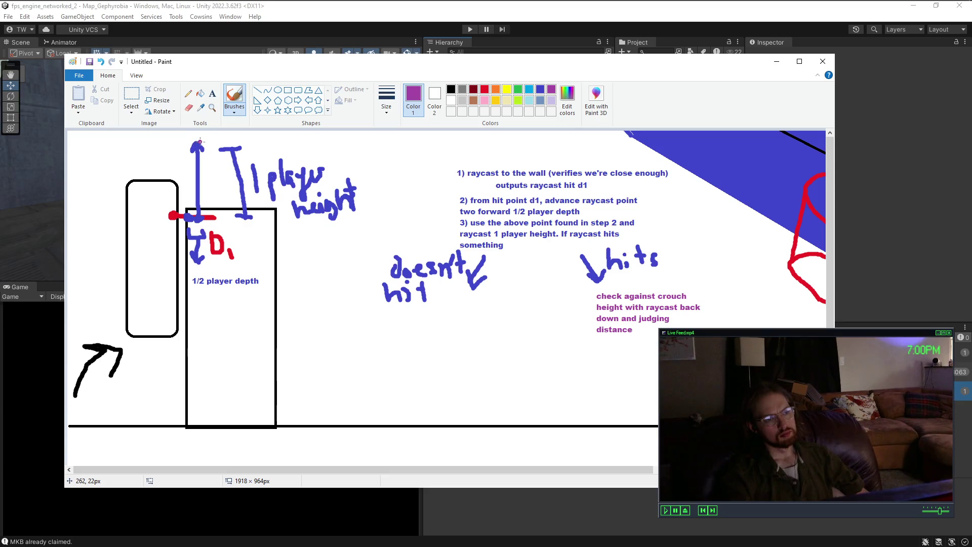
Step: Draw purple strokes on the height arrow and capsule, plus a raycast line up from the red cross
mouse_move(204, 142)
mouse_down()
mouse_move(205, 208)
mouse_move(196, 201)
mouse_move(215, 203)
mouse_up()
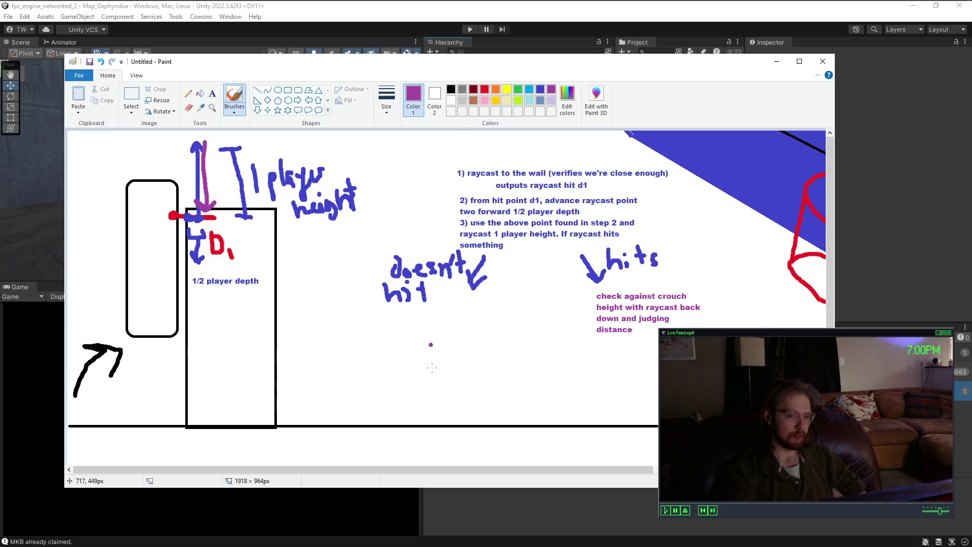
scroll(557, 294, right, 4)
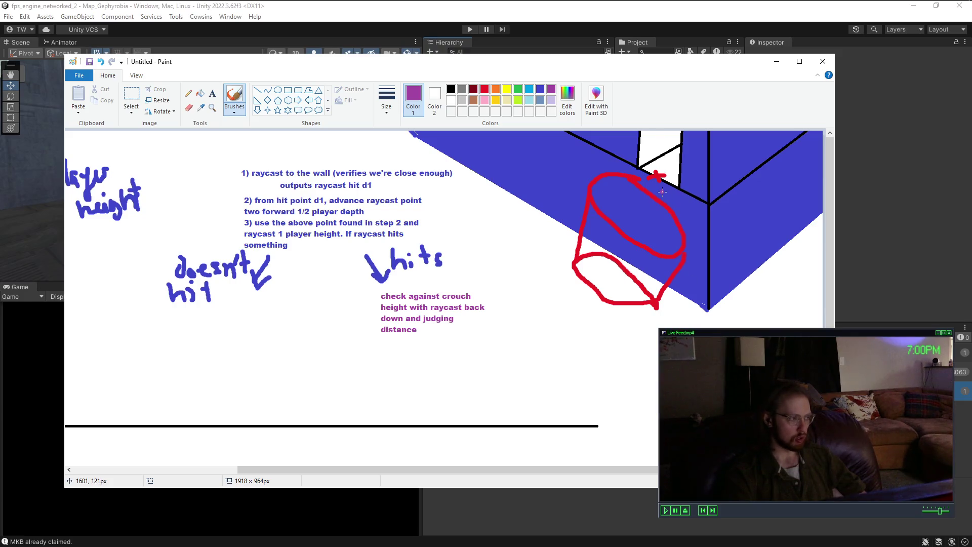
drag(638, 209, 672, 189)
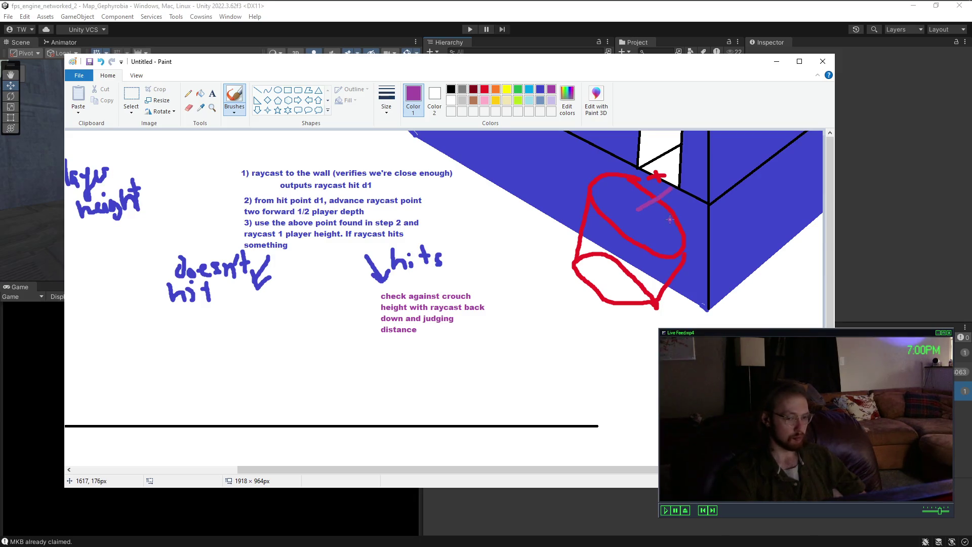
drag(652, 466, 480, 469)
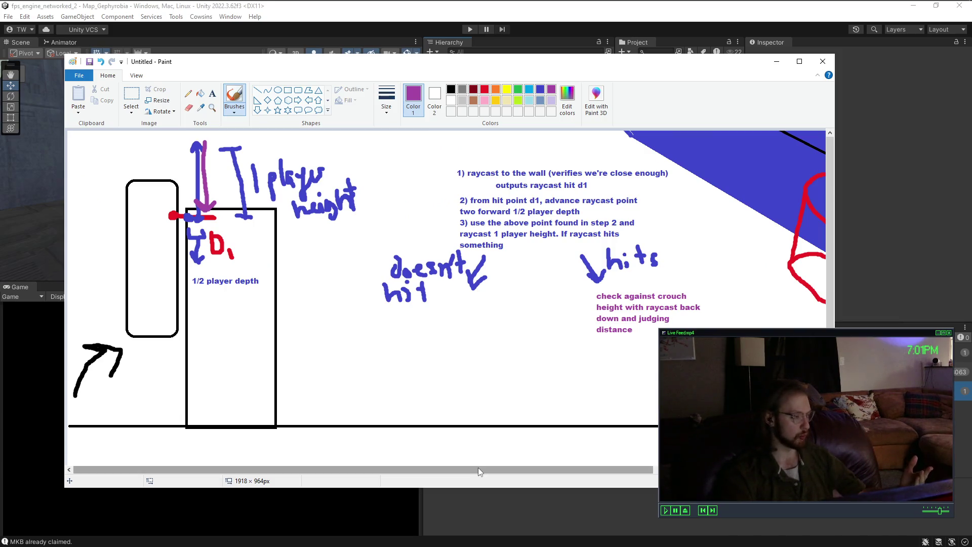
drag(479, 468, 633, 470)
mouse_move(692, 189)
mouse_down()
mouse_move(706, 124)
mouse_move(704, 175)
mouse_move(681, 172)
mouse_up()
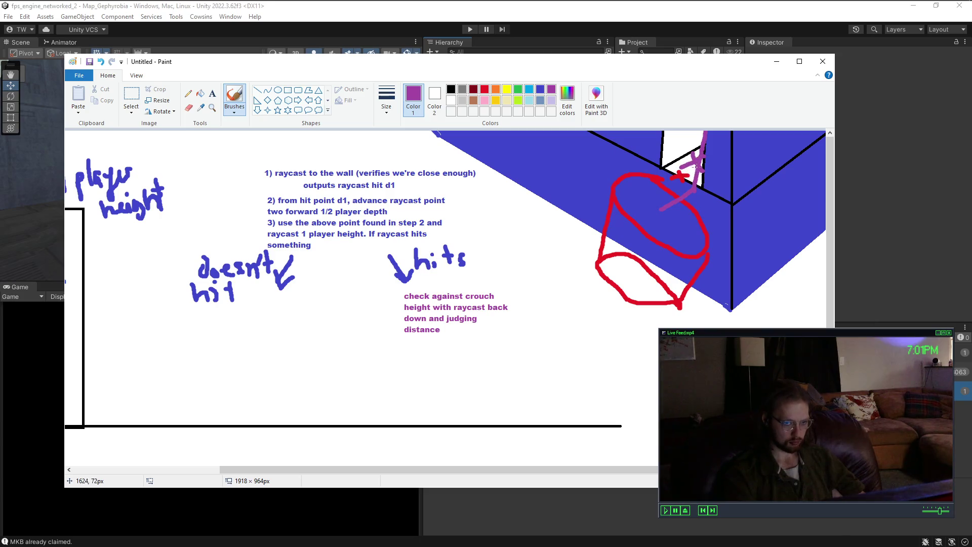
click(496, 90)
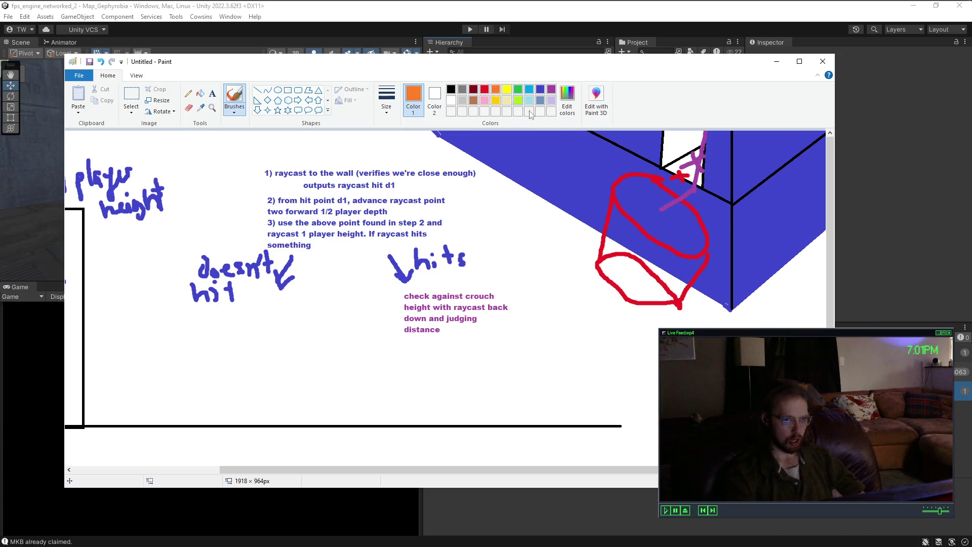
Step: Brush orange dashes around the wall top and strokes along the red capsule
mouse_move(703, 150)
mouse_down()
mouse_move(658, 146)
mouse_move(666, 170)
mouse_move(731, 196)
mouse_move(736, 175)
mouse_move(713, 153)
mouse_move(740, 189)
mouse_move(738, 143)
mouse_move(739, 192)
mouse_up()
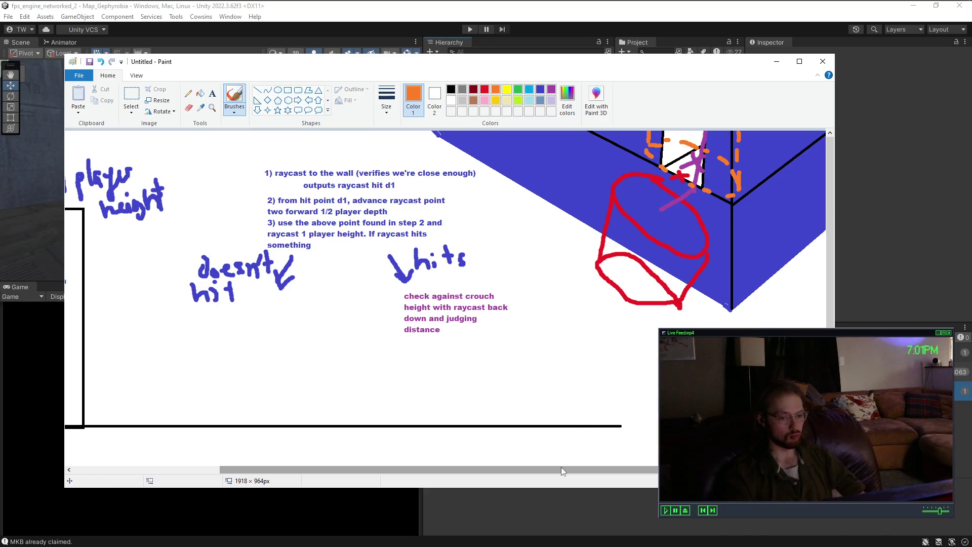
mouse_move(561, 470)
mouse_down()
mouse_move(434, 469)
mouse_move(577, 464)
mouse_move(344, 443)
mouse_up()
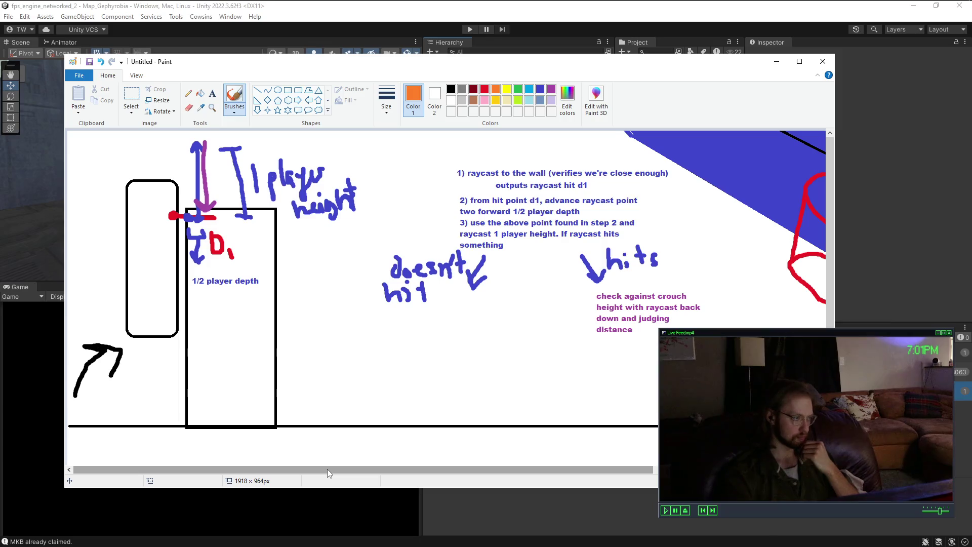
drag(327, 469, 427, 469)
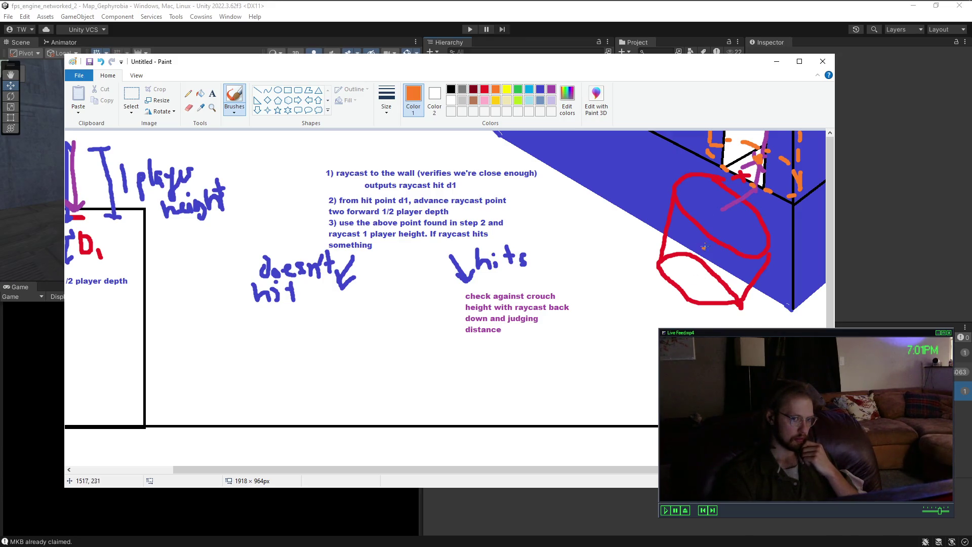
drag(719, 217, 708, 278)
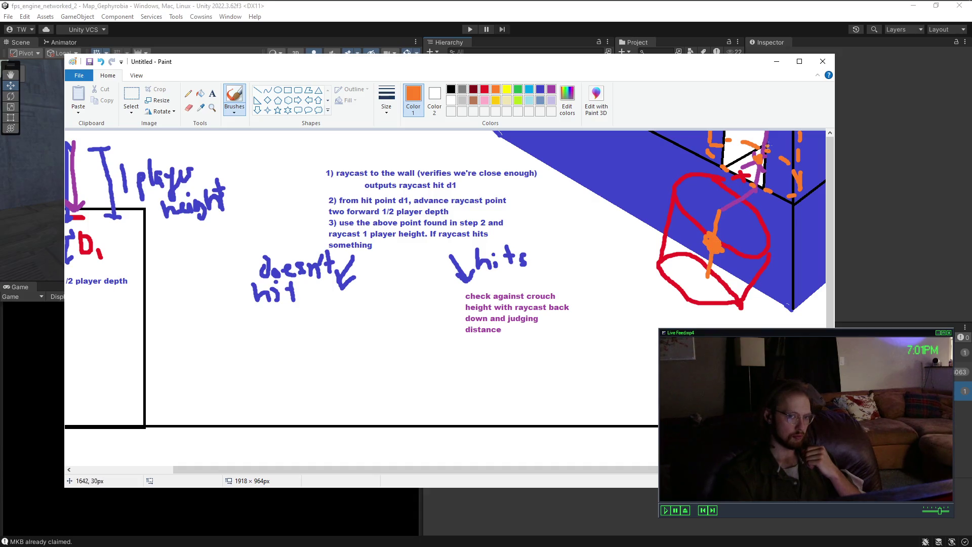
mouse_move(764, 135)
mouse_down()
mouse_move(762, 142)
mouse_move(739, 135)
mouse_move(788, 160)
mouse_up()
drag(664, 209, 765, 276)
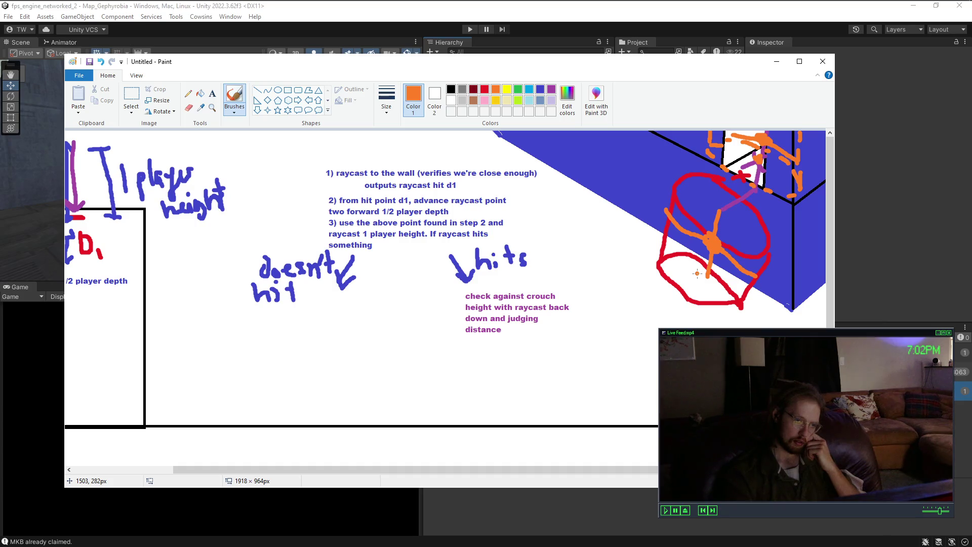
mouse_move(523, 469)
mouse_down()
mouse_move(437, 469)
mouse_move(573, 469)
mouse_move(432, 469)
mouse_move(588, 469)
mouse_move(420, 463)
mouse_up()
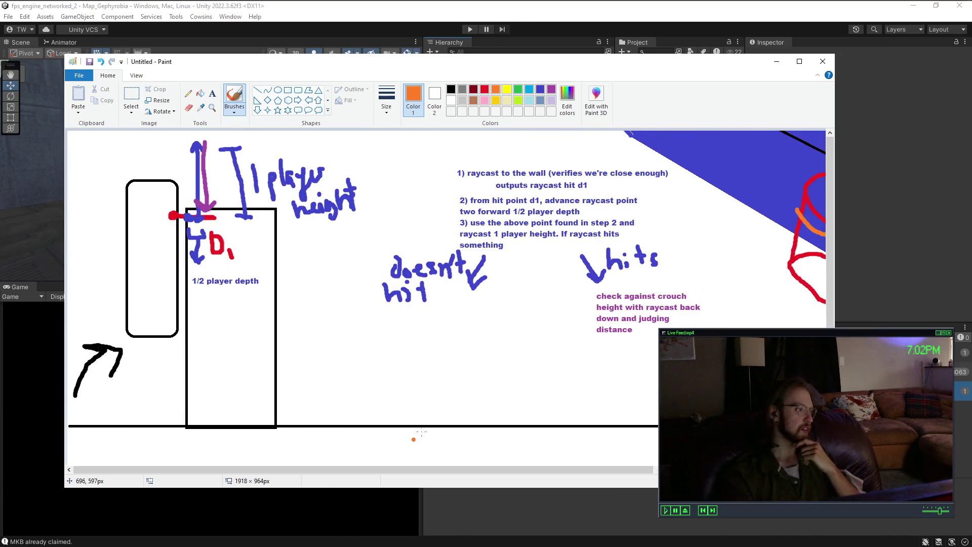
drag(349, 471, 483, 471)
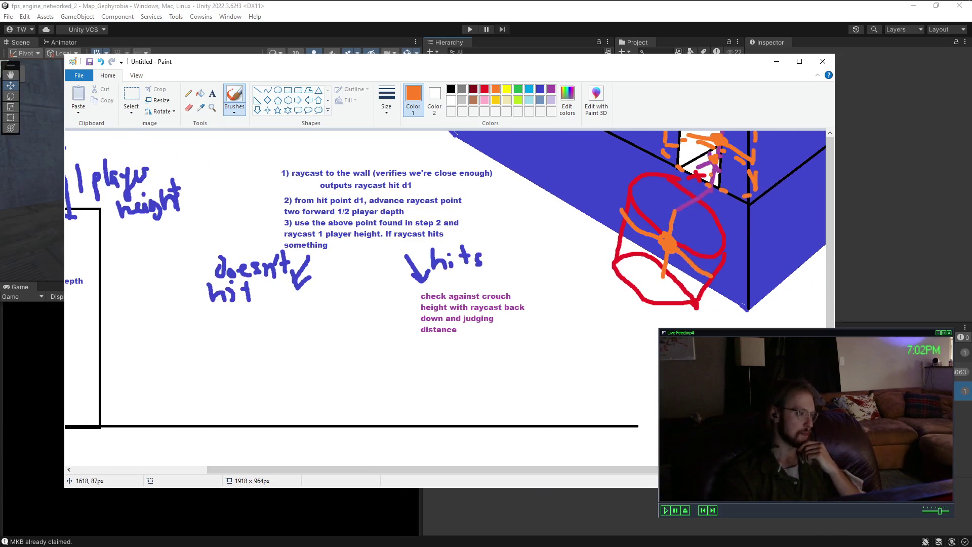
Step: Remove the extra orange capsule strokes, keeping the orange dashes at the wall top
key(ctrl+z)
key(ctrl+z)
key(ctrl+z)
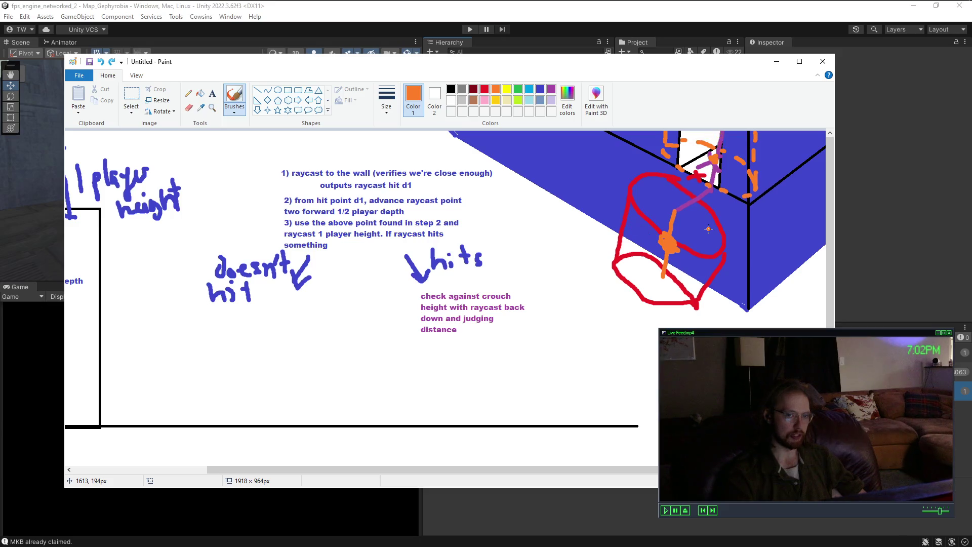
key(ctrl+z)
key(ctrl+z)
key(ctrl+z)
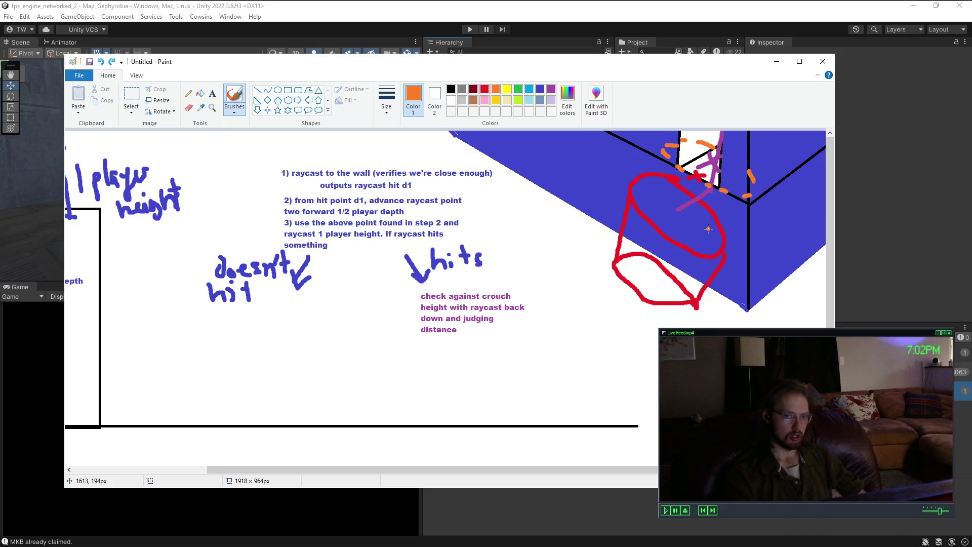
key(ctrl+y)
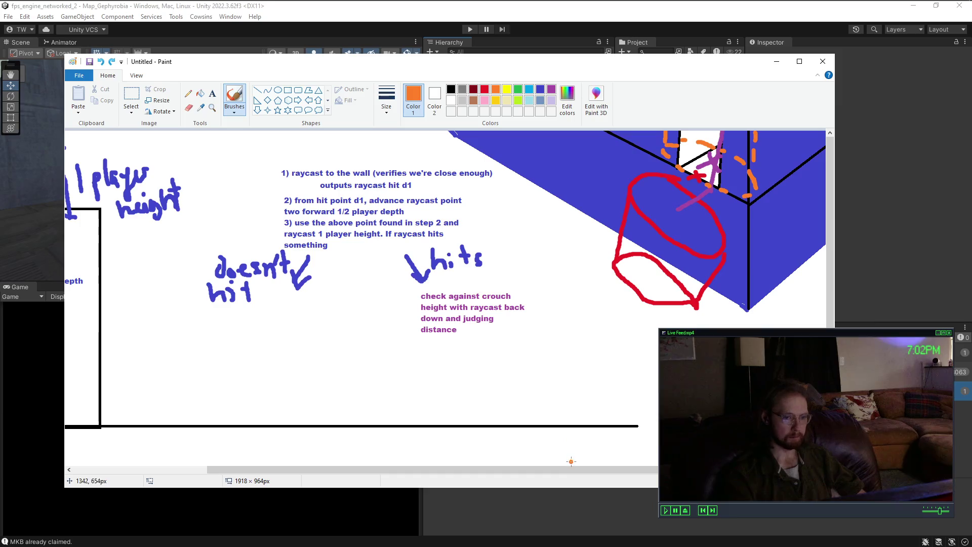
drag(571, 469, 419, 469)
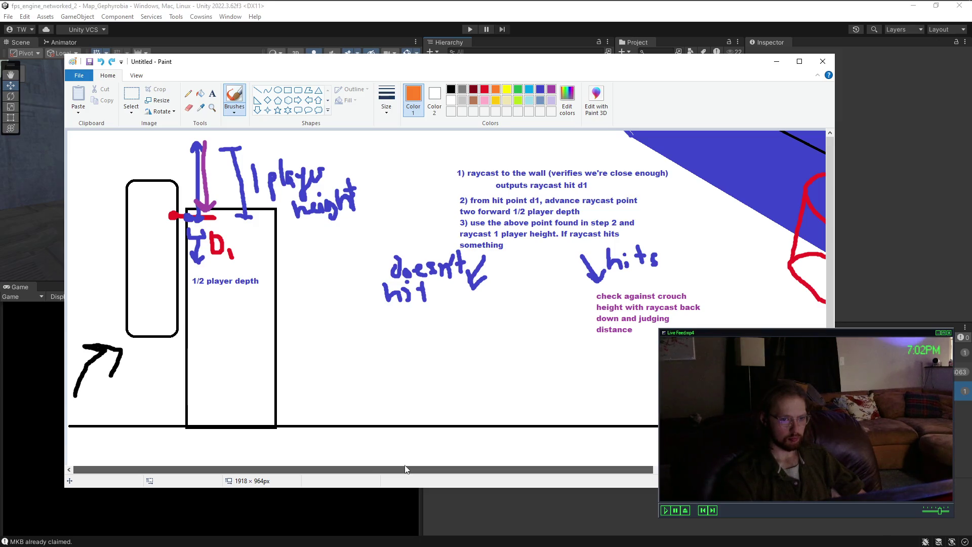
mouse_move(407, 470)
mouse_down()
mouse_move(555, 459)
mouse_move(469, 464)
mouse_up()
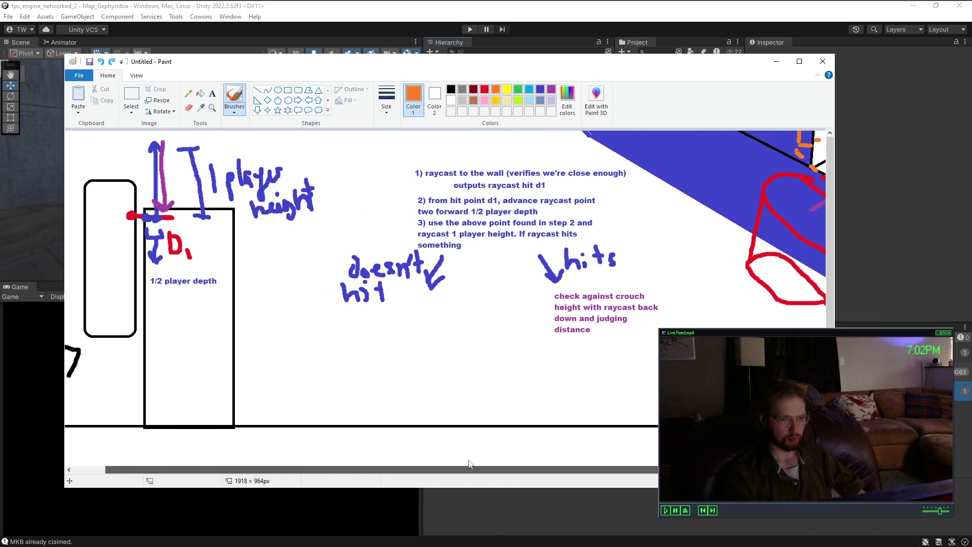
click(213, 96)
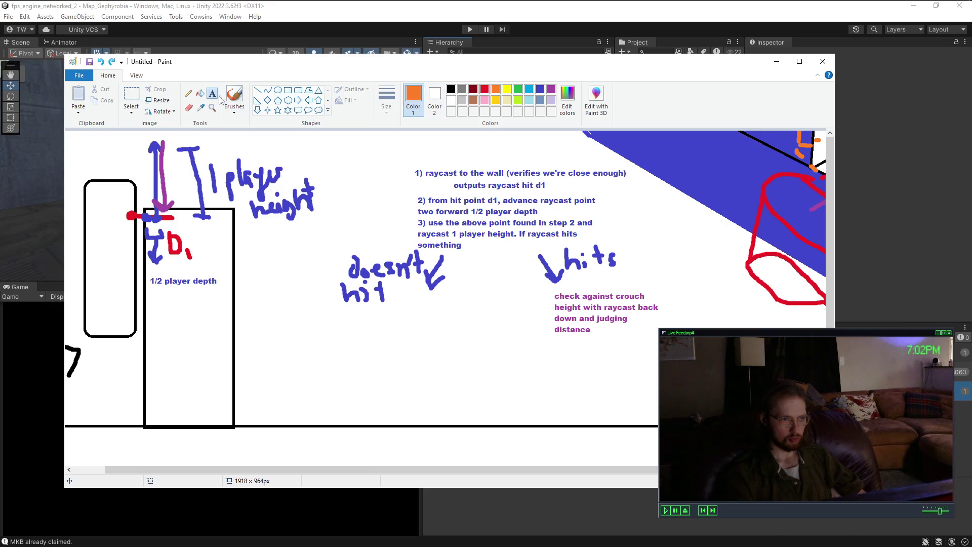
Step: Brush orange down-arrows below the 'hits' and 'doesn't hit' branches
click(235, 95)
mouse_move(544, 329)
mouse_down()
mouse_move(537, 345)
mouse_move(520, 346)
mouse_move(545, 355)
mouse_up()
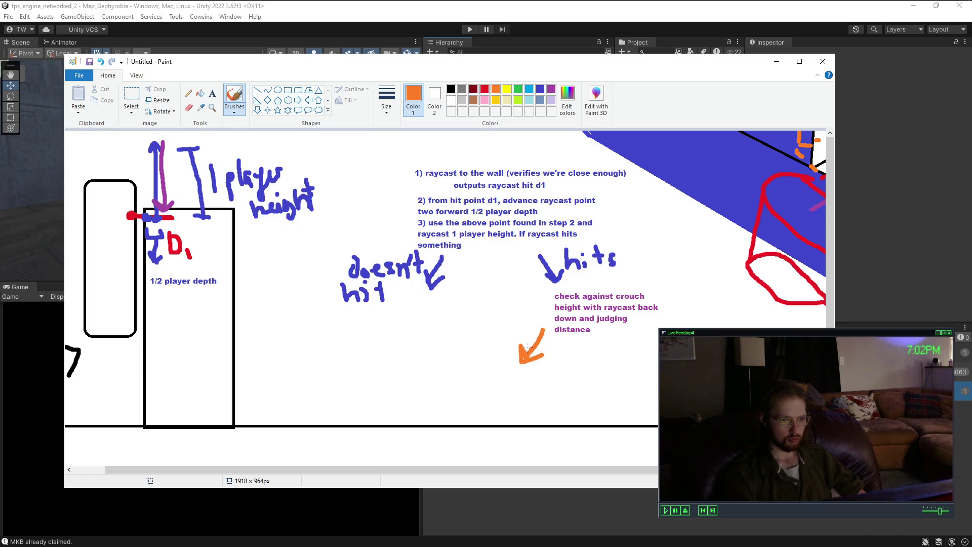
mouse_move(402, 311)
mouse_down()
mouse_move(401, 353)
mouse_move(386, 334)
mouse_move(421, 336)
mouse_up()
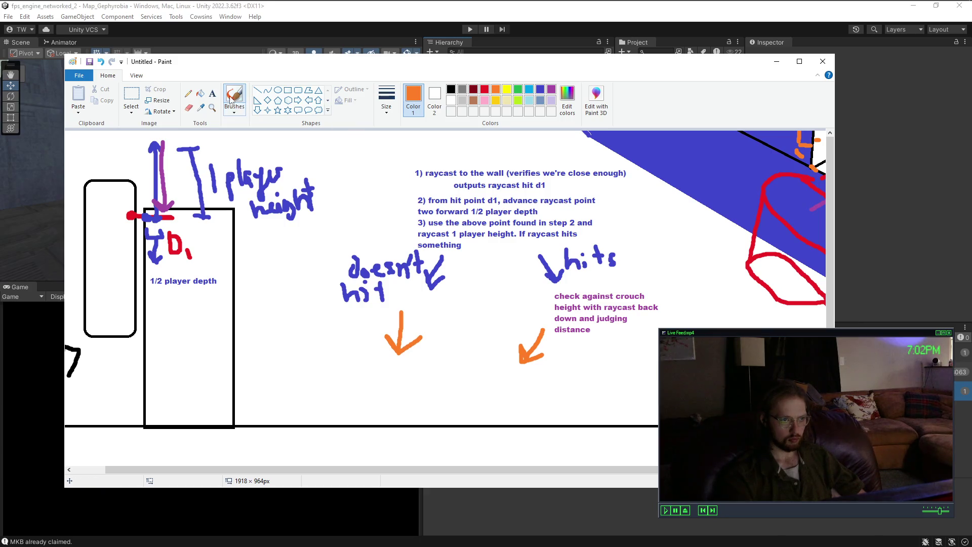
Step: Start a condition note under the hits arrow, then undo it while keeping both arrows
click(212, 93)
drag(511, 367, 595, 379)
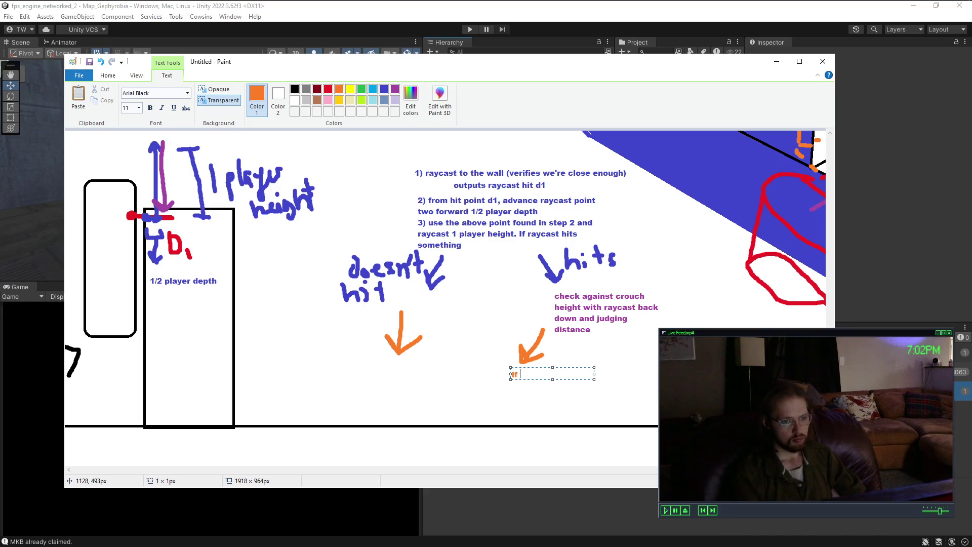
text(if height)
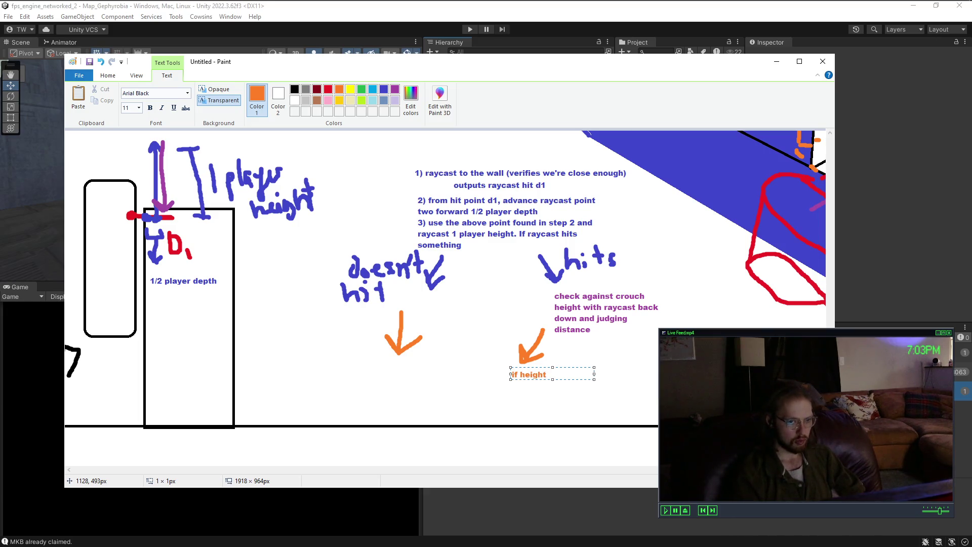
key(BackSpace)
key(BackSpace)
key(BackSpace)
text(distance )
text(> crouch)
text( ight)
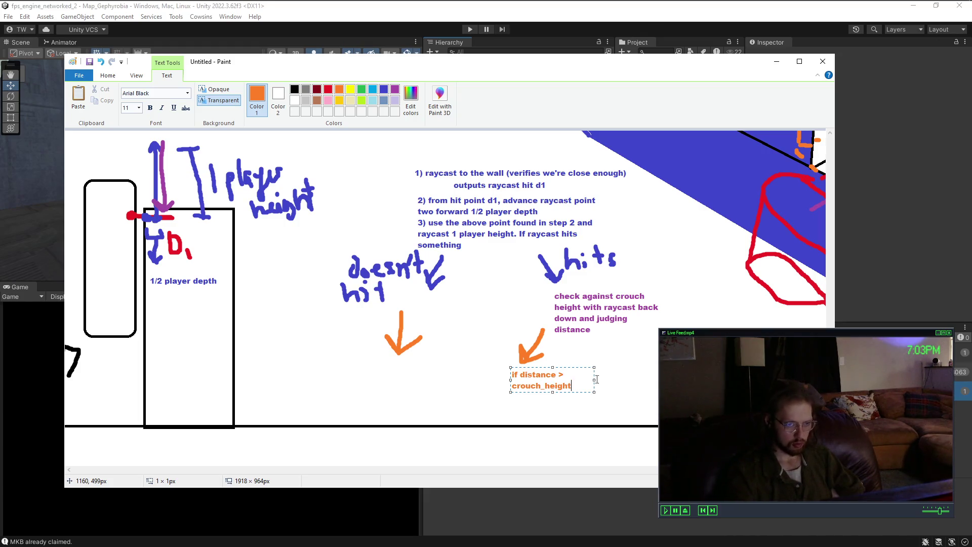
drag(594, 379, 682, 380)
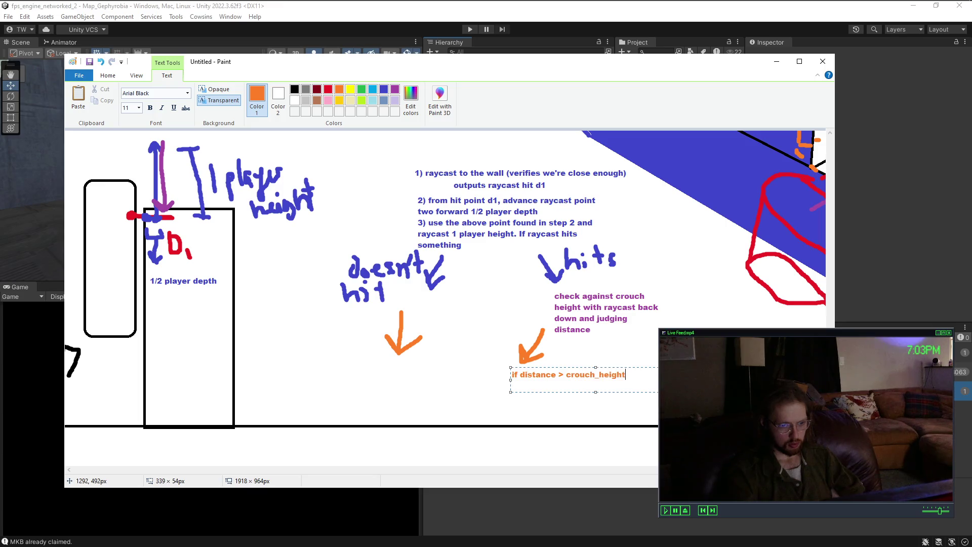
text(:)
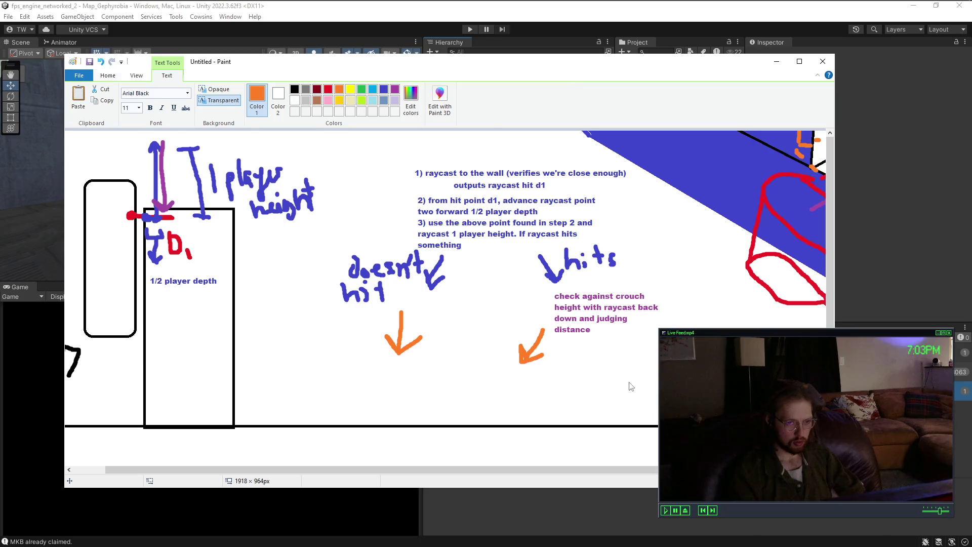
key(ctrl+z)
key(ctrl+z)
key(ctrl+y)
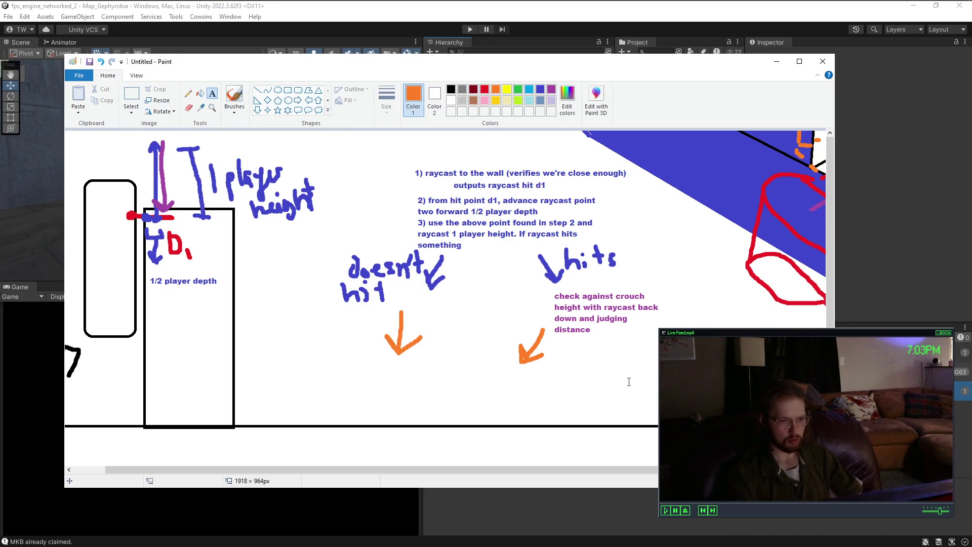
Step: Type the two-line note 'distance > crouch_height:' / 'check_shadow(crouching)' under the hits arrow
click(517, 373)
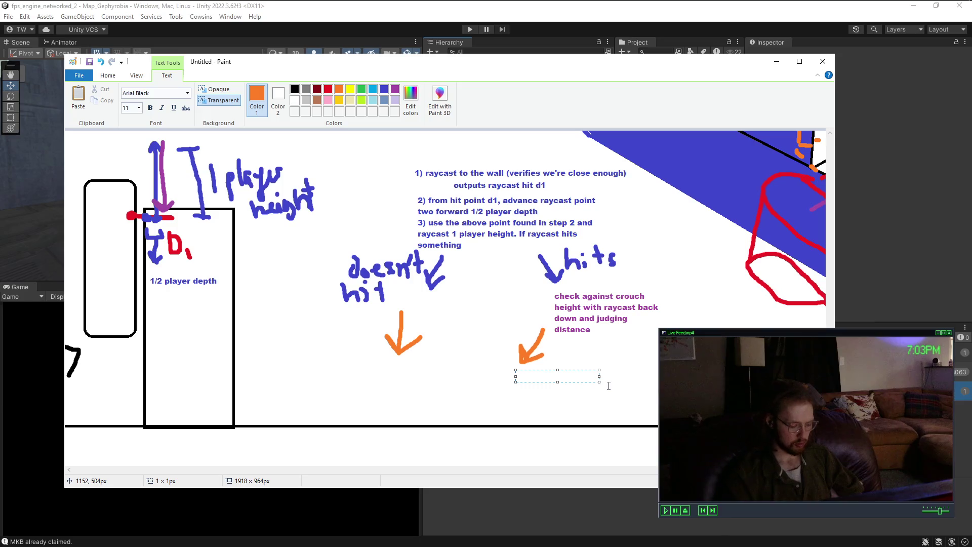
drag(599, 379, 677, 414)
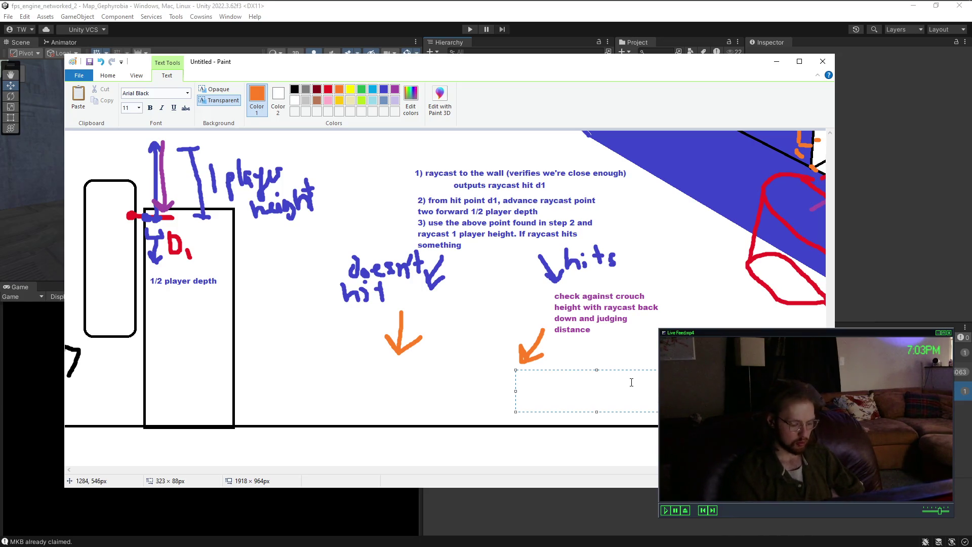
text(ifdistance )
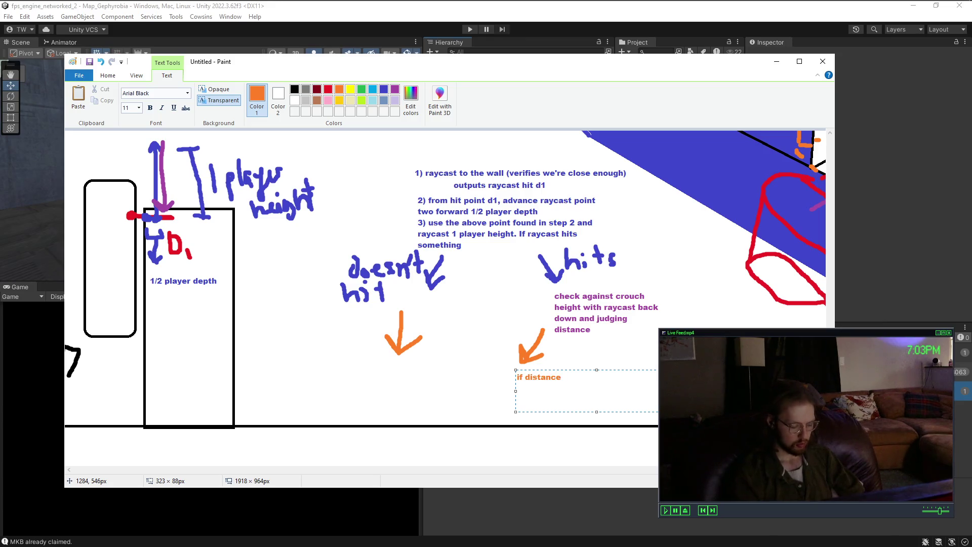
text(> crouch_height)
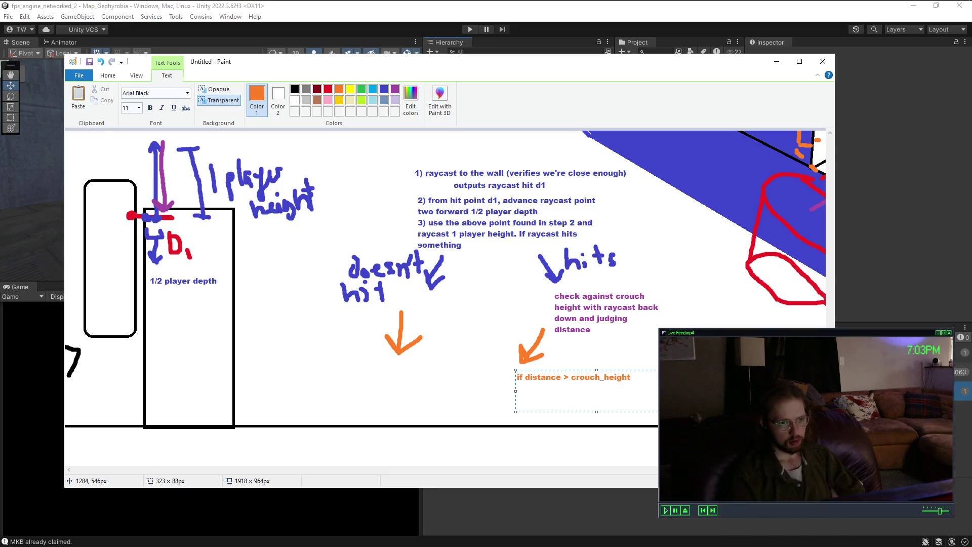
text(:)
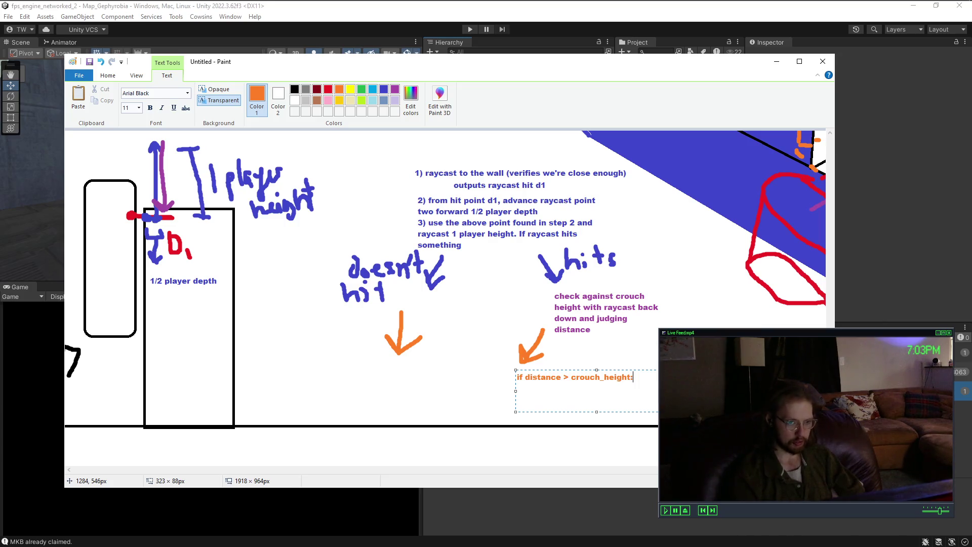
key(Return)
text(check_shadow(crouching))
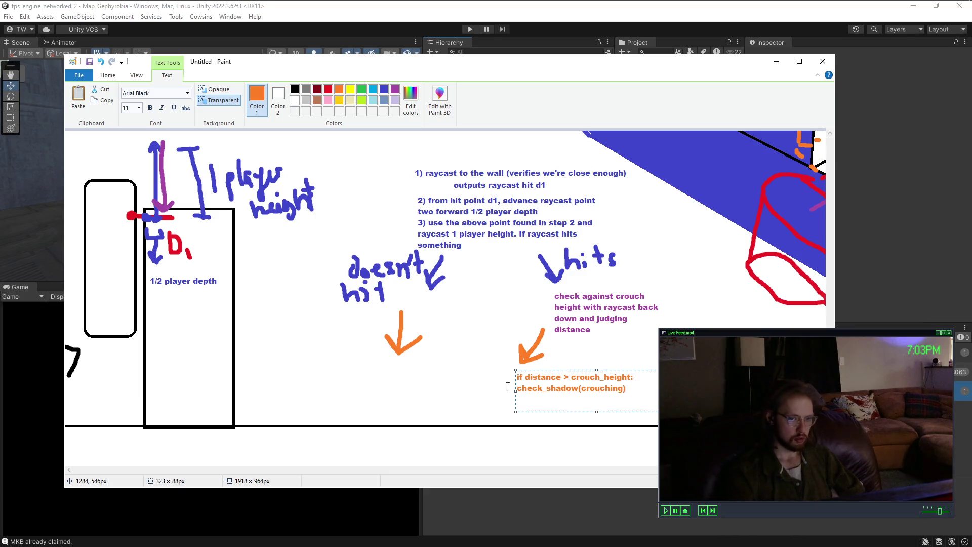
click(473, 390)
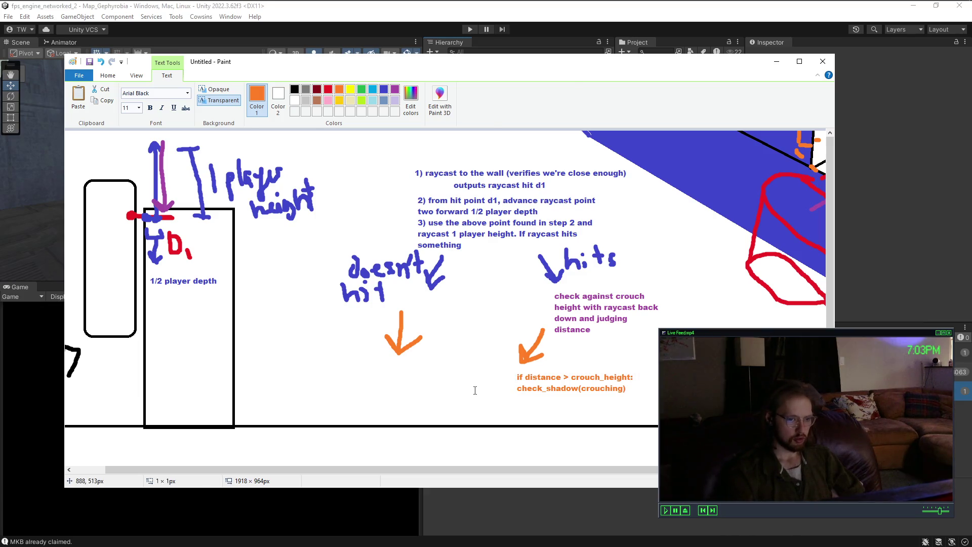
Step: Type orange 'check_shadow(standing)' under the left 'doesn't hit' arrow, then return to the brush
click(360, 371)
text(check_shadow)
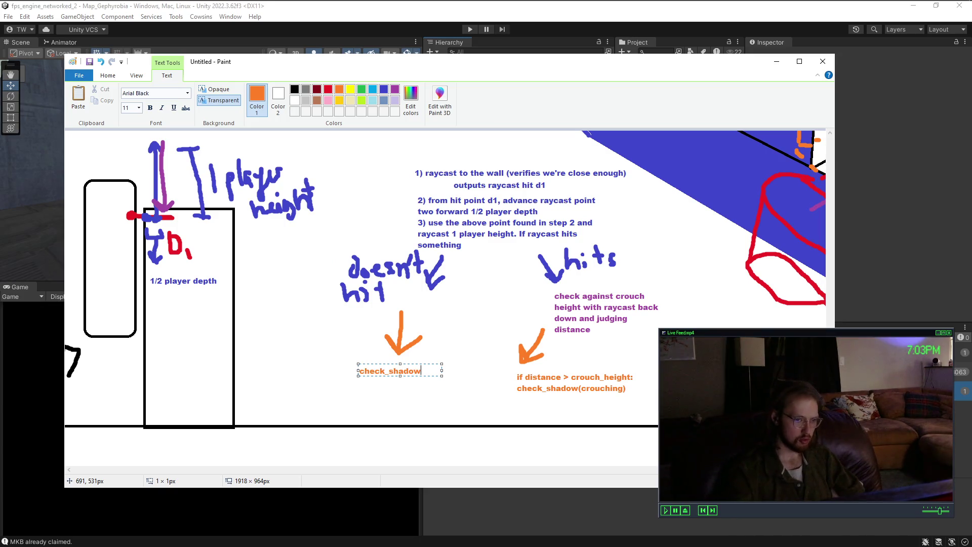
drag(442, 375, 489, 386)
text((standing)
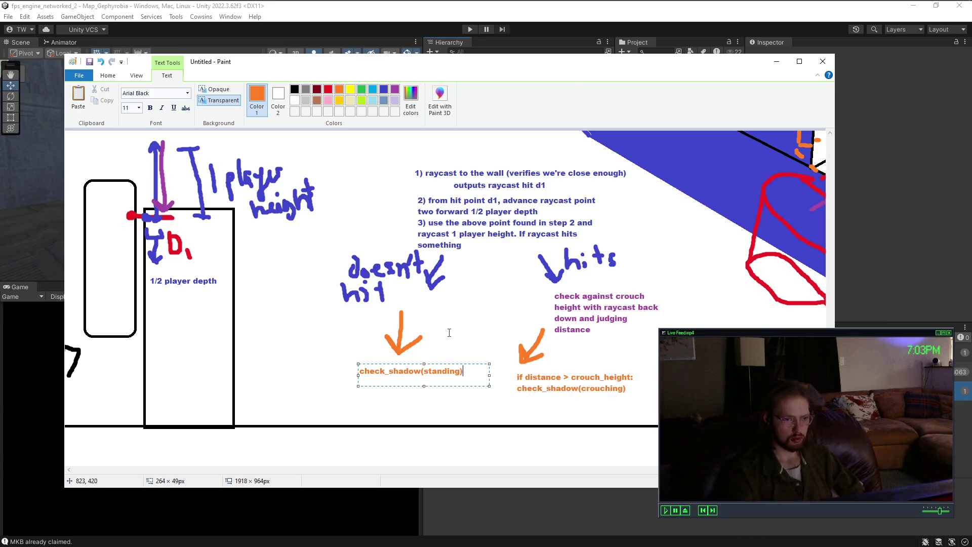
click(450, 332)
mouse_move(568, 470)
mouse_down()
mouse_move(647, 470)
mouse_move(526, 470)
mouse_up()
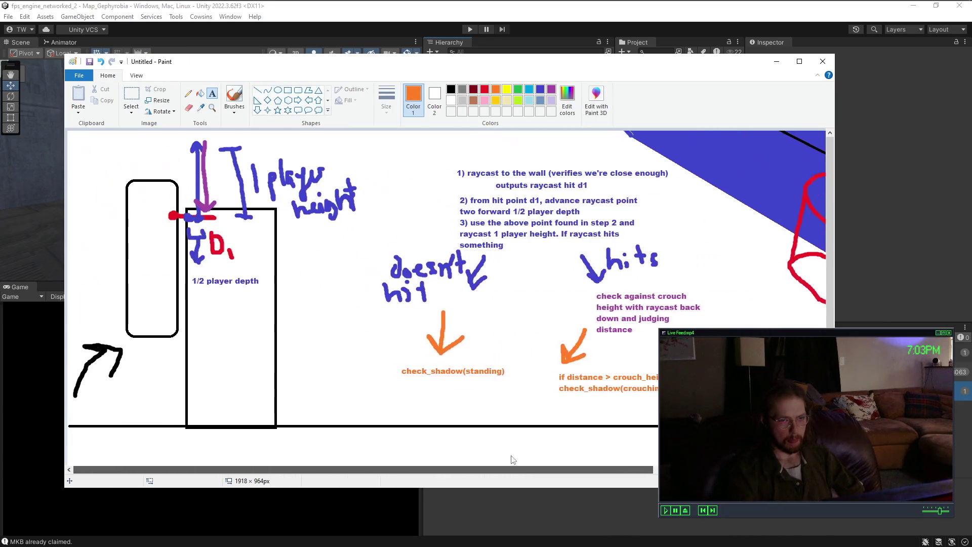
click(230, 100)
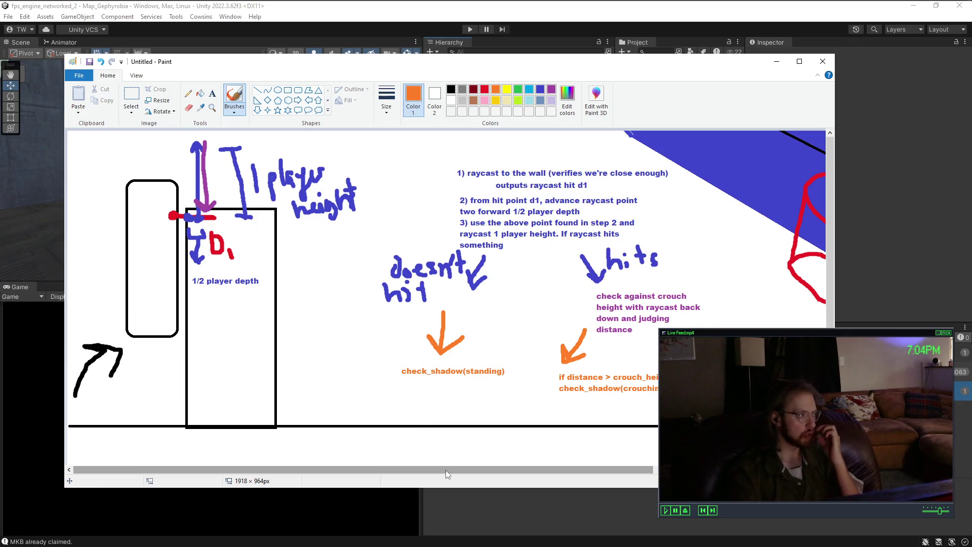
drag(445, 470, 575, 468)
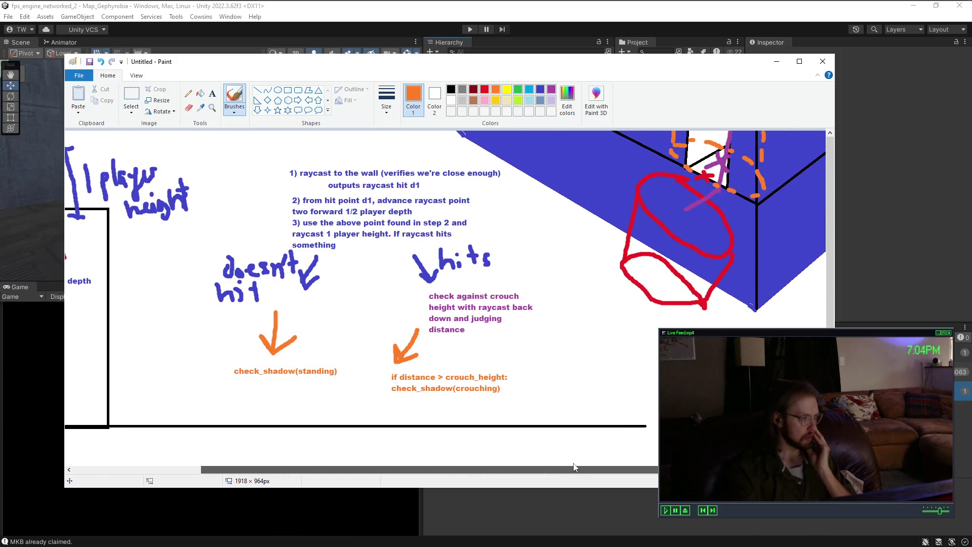
mouse_move(575, 467)
mouse_down()
mouse_move(445, 468)
mouse_move(436, 449)
mouse_move(590, 456)
mouse_move(427, 461)
mouse_move(610, 464)
mouse_move(435, 464)
mouse_move(359, 487)
mouse_up()
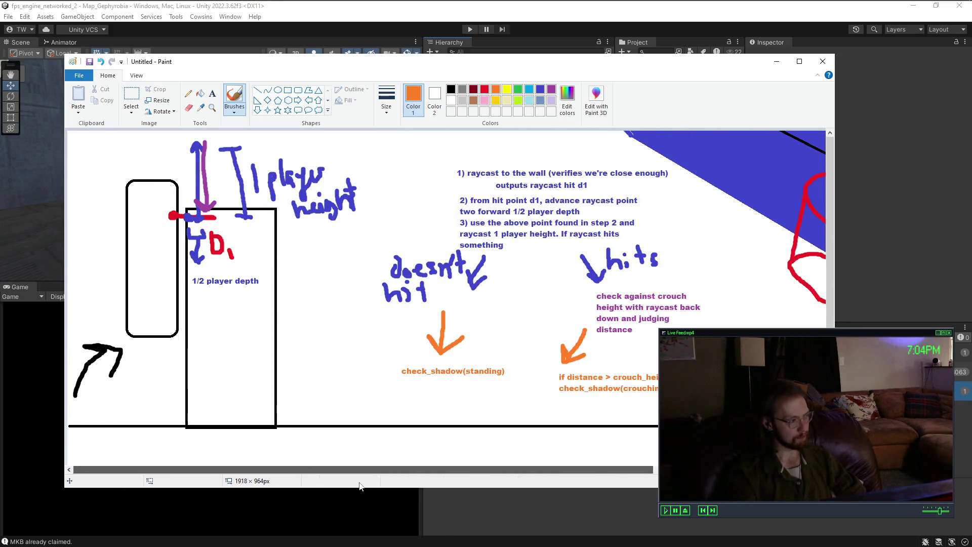
drag(445, 470, 466, 468)
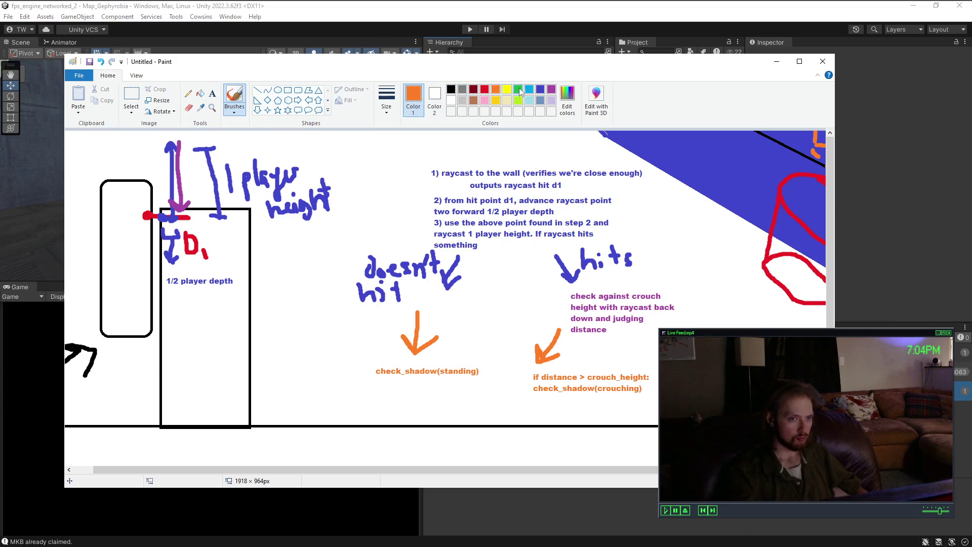
Step: In green, handwrite 'if airborne & jump pressed' above the steps and draw an up arrow on the height marker
click(134, 279)
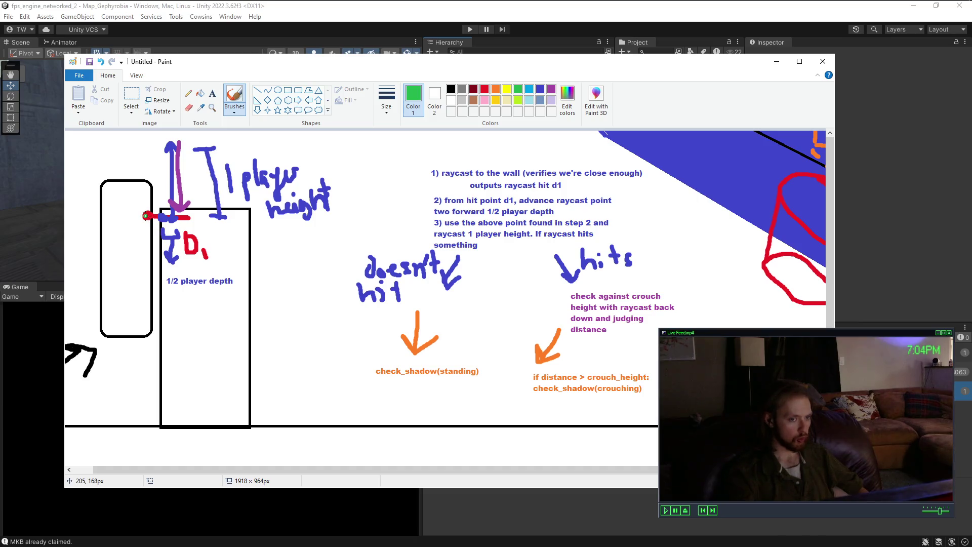
mouse_move(144, 201)
mouse_down()
mouse_move(144, 222)
mouse_move(190, 213)
mouse_up()
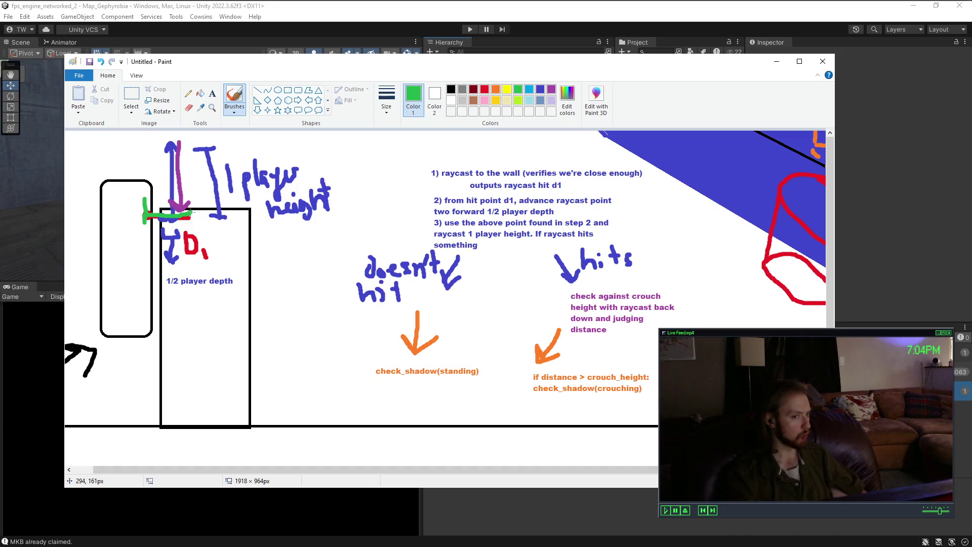
key(ctrl+z)
mouse_move(428, 150)
mouse_down()
mouse_move(432, 165)
mouse_move(446, 148)
mouse_move(469, 162)
mouse_move(537, 160)
mouse_move(533, 151)
mouse_move(546, 164)
mouse_move(573, 135)
mouse_move(580, 167)
mouse_move(591, 151)
mouse_move(603, 166)
mouse_move(644, 164)
mouse_move(653, 149)
mouse_move(664, 167)
mouse_move(687, 154)
mouse_move(723, 153)
mouse_move(730, 164)
mouse_move(758, 139)
mouse_up()
click(425, 139)
key(ctrl+z)
key(ctrl+z)
key(ctrl+z)
click(474, 152)
click(474, 159)
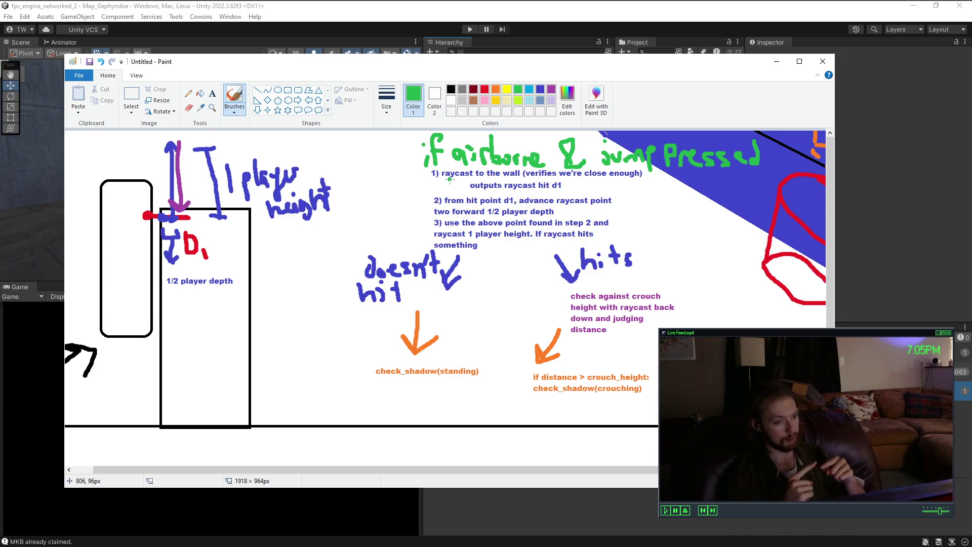
drag(198, 166, 154, 167)
mouse_move(171, 209)
mouse_down()
mouse_move(174, 171)
mouse_move(158, 187)
mouse_move(181, 177)
mouse_up()
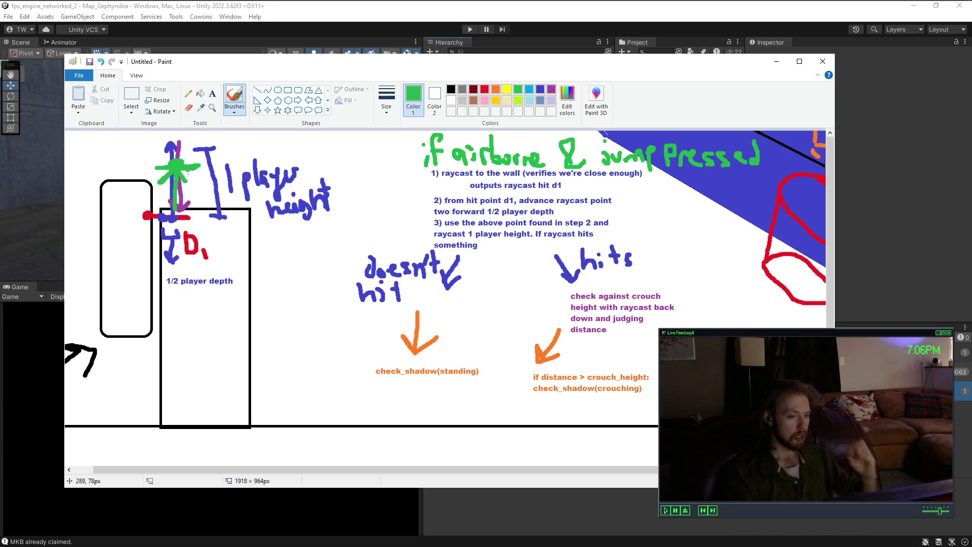
Step: Draw green arrows, a D label, and circles near the height marker and check_shadow note
mouse_move(188, 169)
mouse_down()
mouse_move(195, 208)
mouse_move(185, 197)
mouse_move(202, 198)
mouse_up()
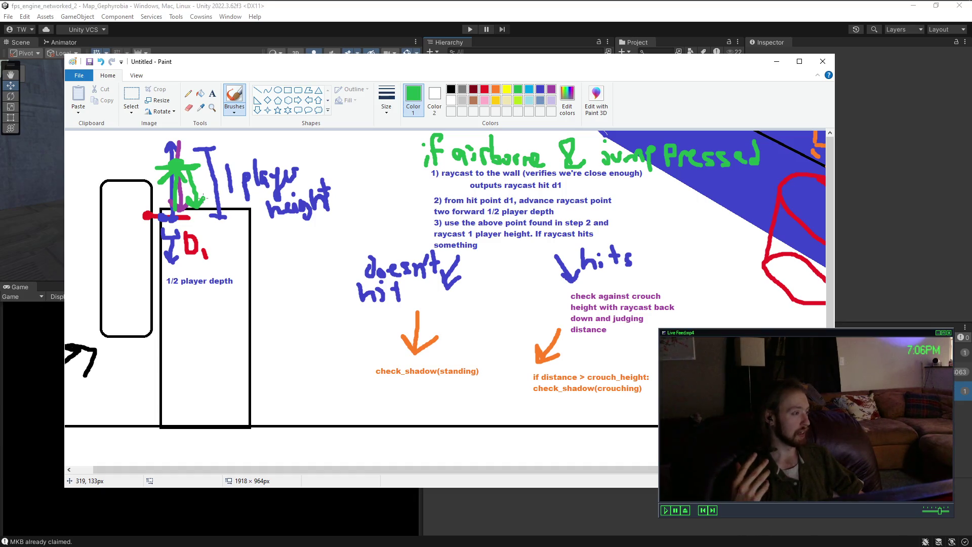
mouse_move(204, 175)
mouse_down()
mouse_move(205, 194)
mouse_move(240, 205)
mouse_up()
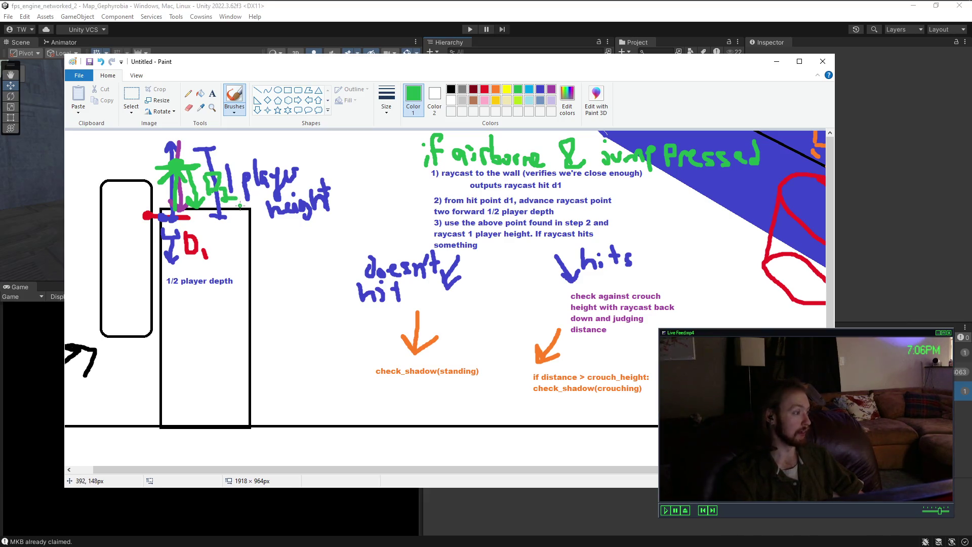
mouse_move(656, 390)
mouse_down()
mouse_move(639, 381)
mouse_move(535, 398)
mouse_move(646, 389)
mouse_move(628, 389)
mouse_up()
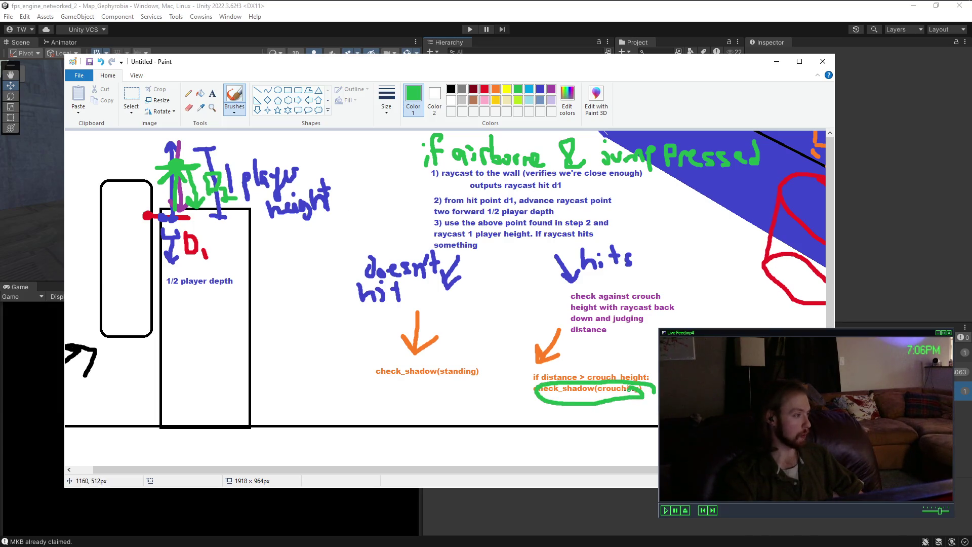
scroll(719, 304, right, 5)
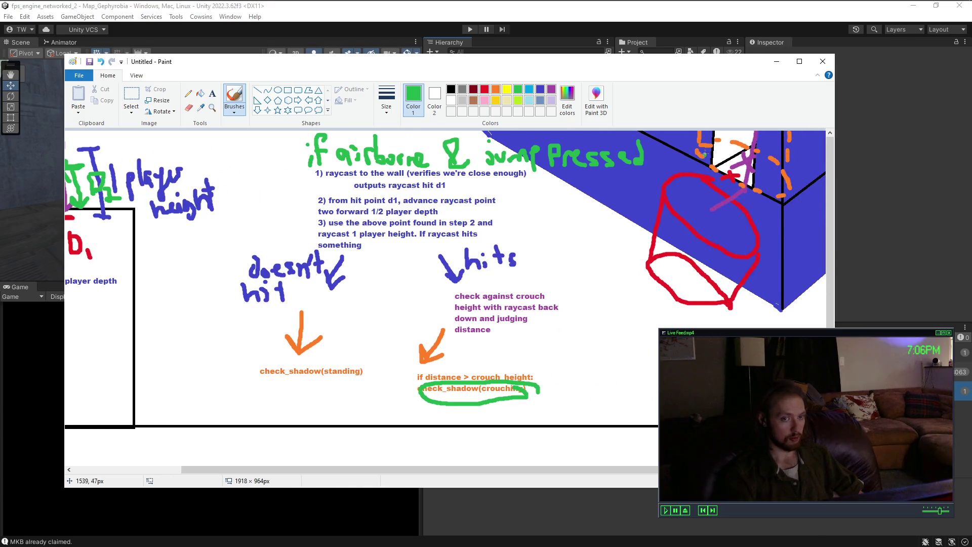
mouse_move(702, 144)
mouse_down()
mouse_move(795, 191)
mouse_move(715, 146)
mouse_move(711, 153)
mouse_up()
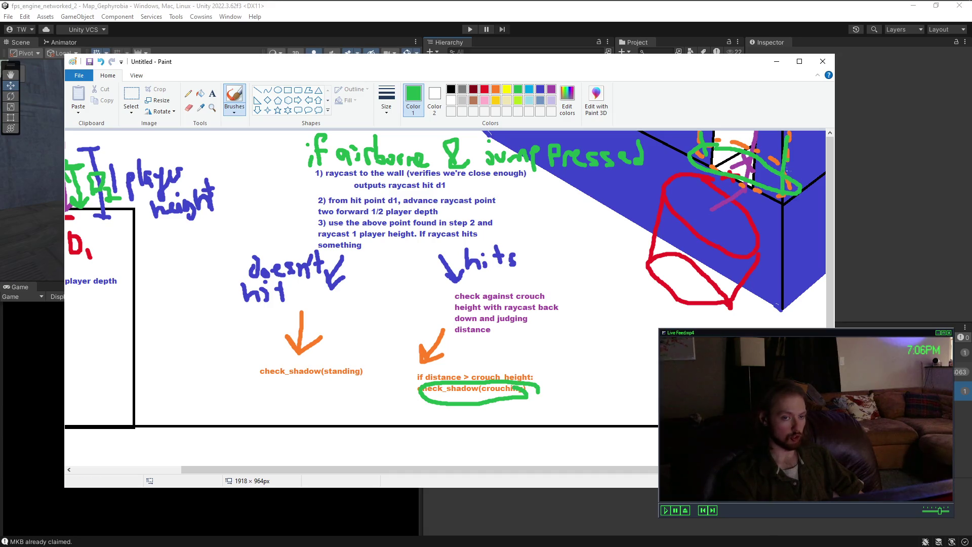
Step: Undo the green circles and paint out the leftover green marks by the height marker
key(ctrl+z)
key(ctrl+z)
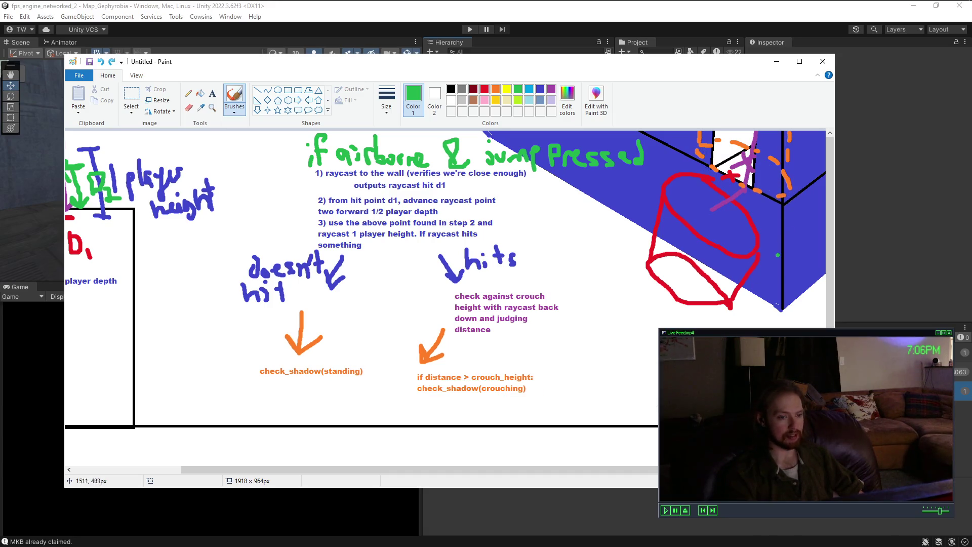
key(ctrl+y)
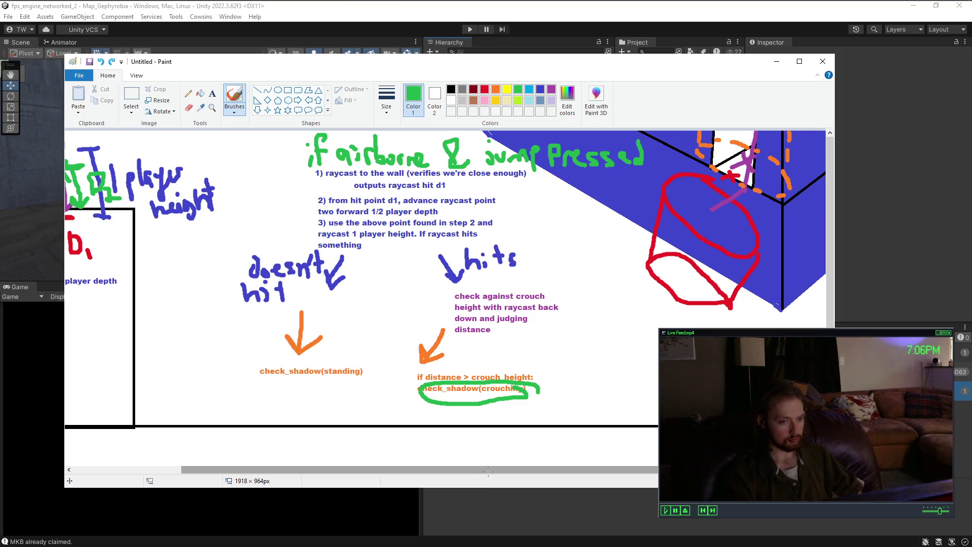
key(ctrl+z)
drag(489, 473, 362, 473)
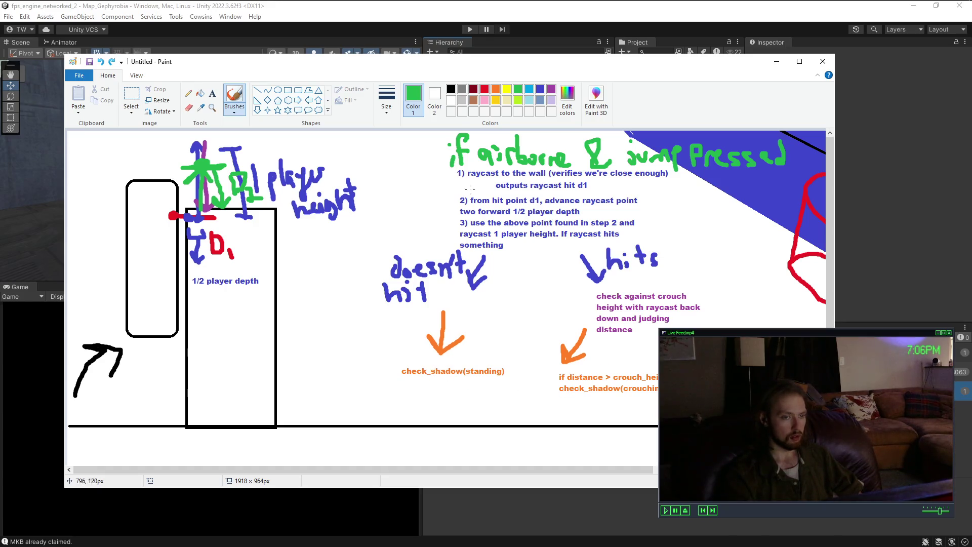
mouse_move(239, 175)
mouse_down()
mouse_move(253, 195)
mouse_move(241, 178)
mouse_move(213, 203)
mouse_move(203, 162)
mouse_move(225, 167)
mouse_up()
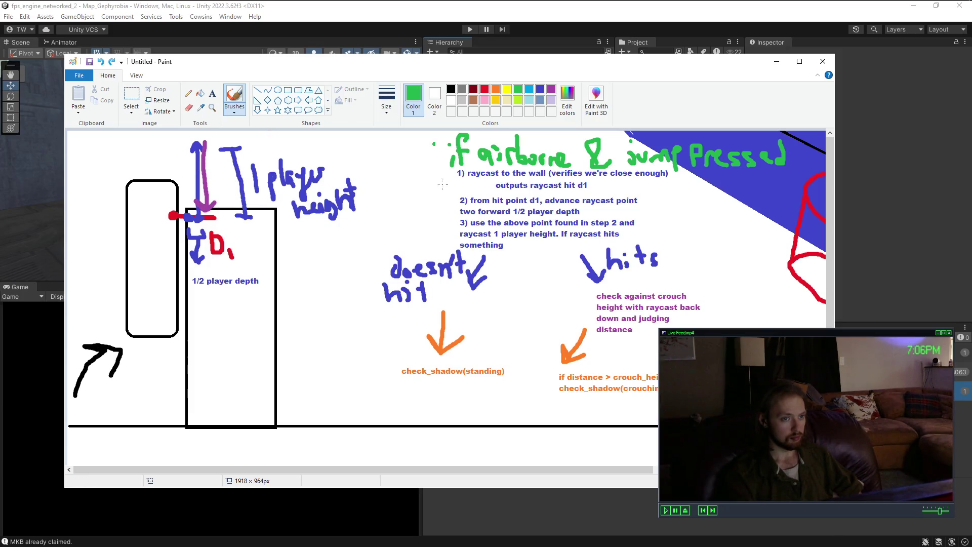
mouse_move(542, 472)
mouse_down()
mouse_move(740, 471)
mouse_move(479, 463)
mouse_up()
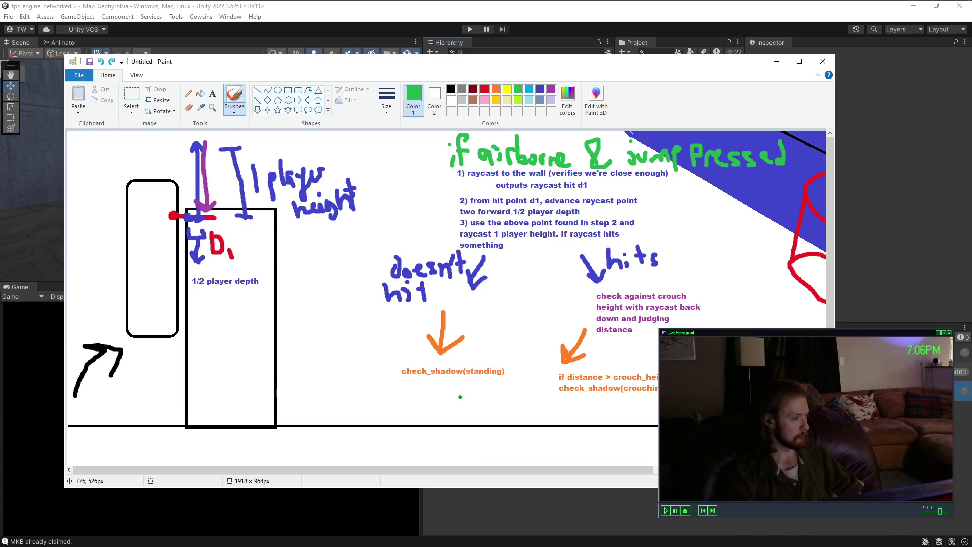
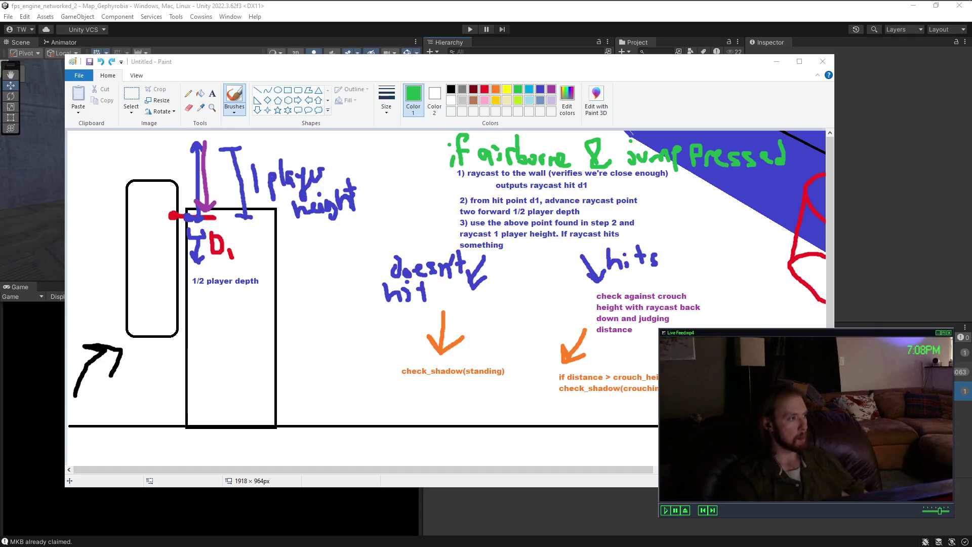
Step: Launch Halo 5: Forge from a Start menu search for 'halo 5' and move its window to the upper left
click(15, 10)
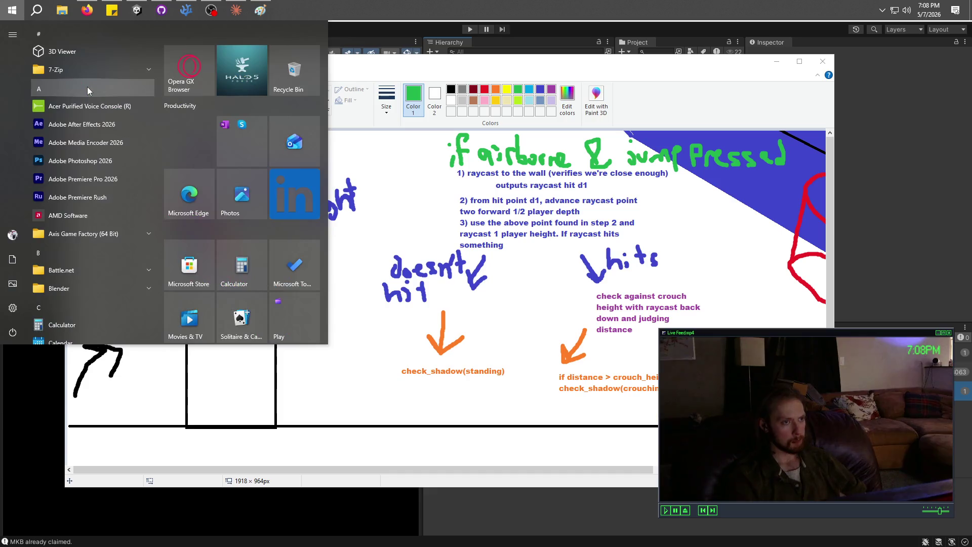
text(halo 5)
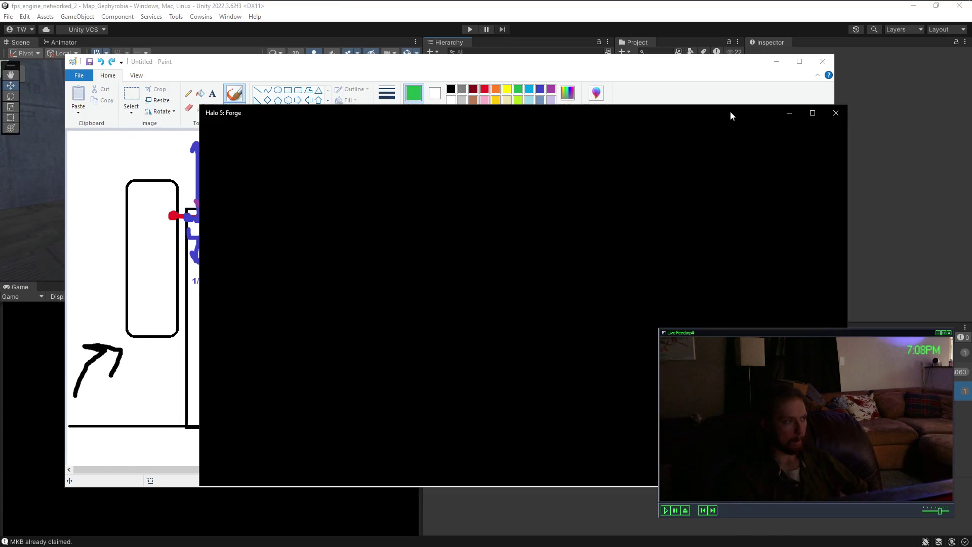
mouse_move(730, 116)
mouse_down()
mouse_move(596, 98)
mouse_move(596, 50)
mouse_move(575, 59)
mouse_up()
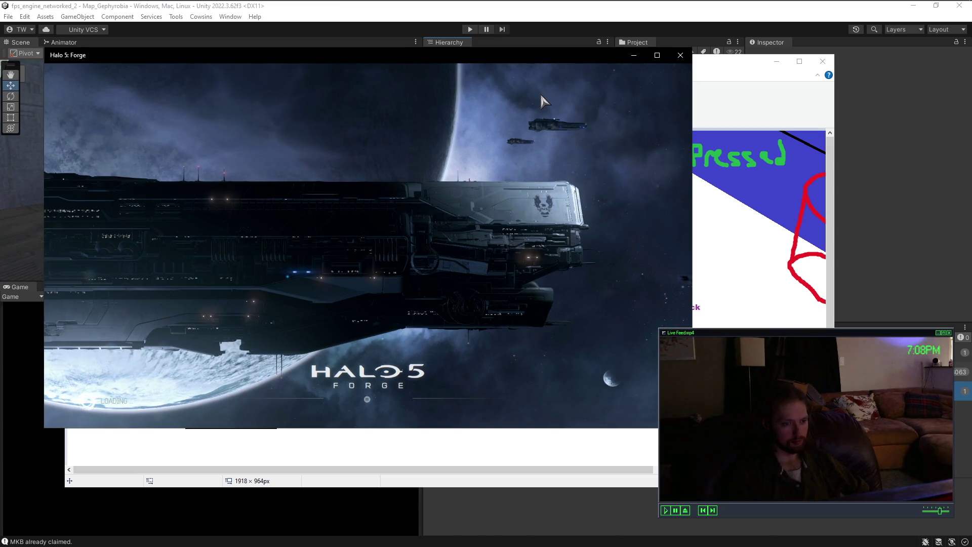
Step: Open the Multiplayer Custom Game lobby and its map list
key(Down)
key(Down)
key(Up)
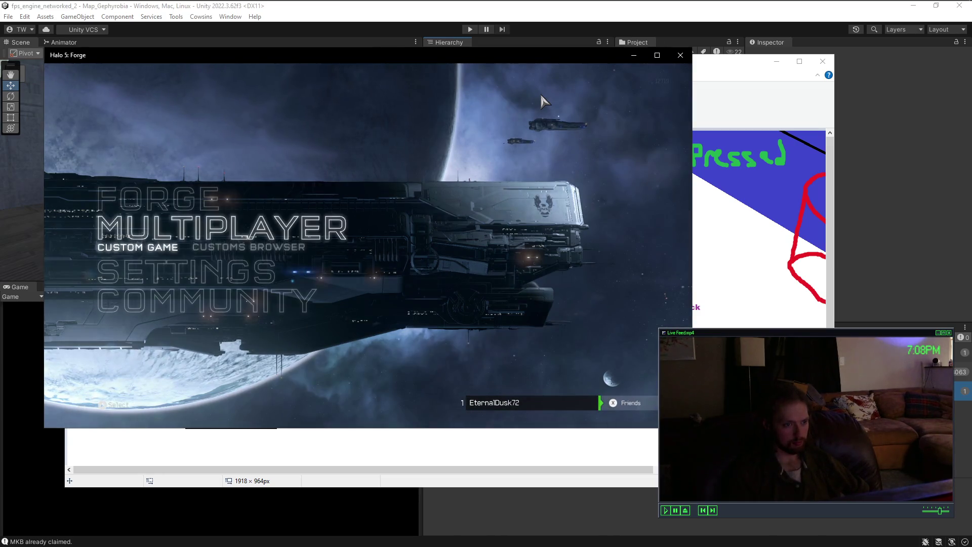
key(Right)
key(Left)
key(Return)
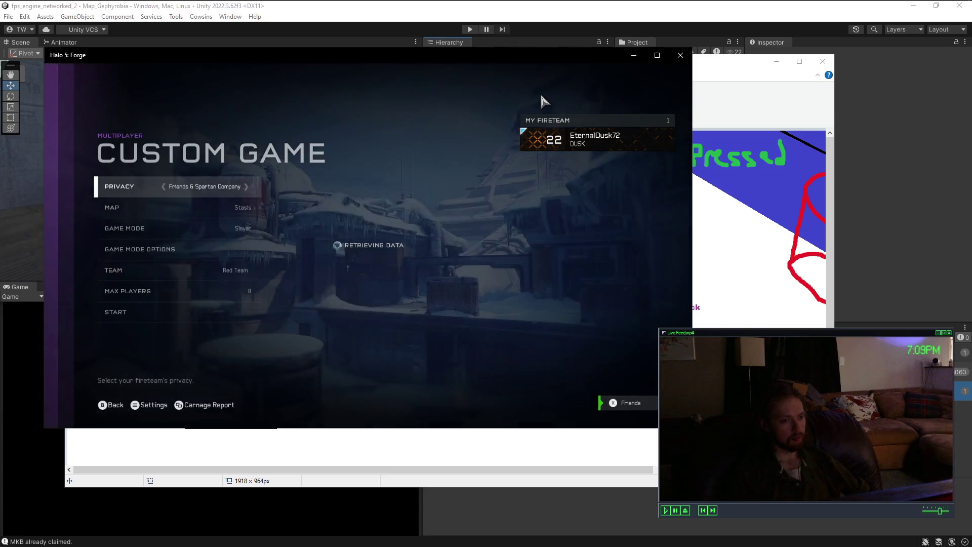
key(Down)
key(Up)
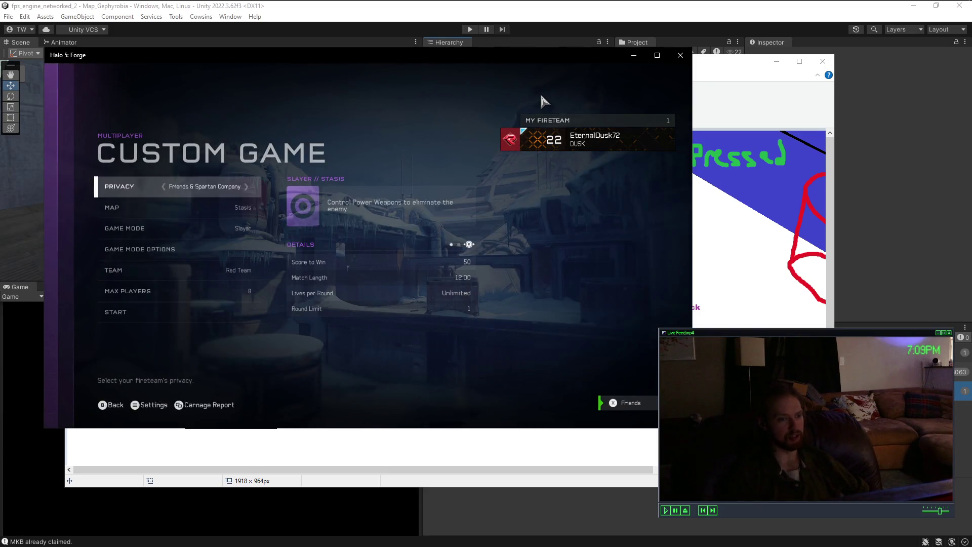
key(Down)
key(Return)
Step: Choose Plaza HCS as the map and start the custom Slayer game
key(Down)
key(Down)
key(Down)
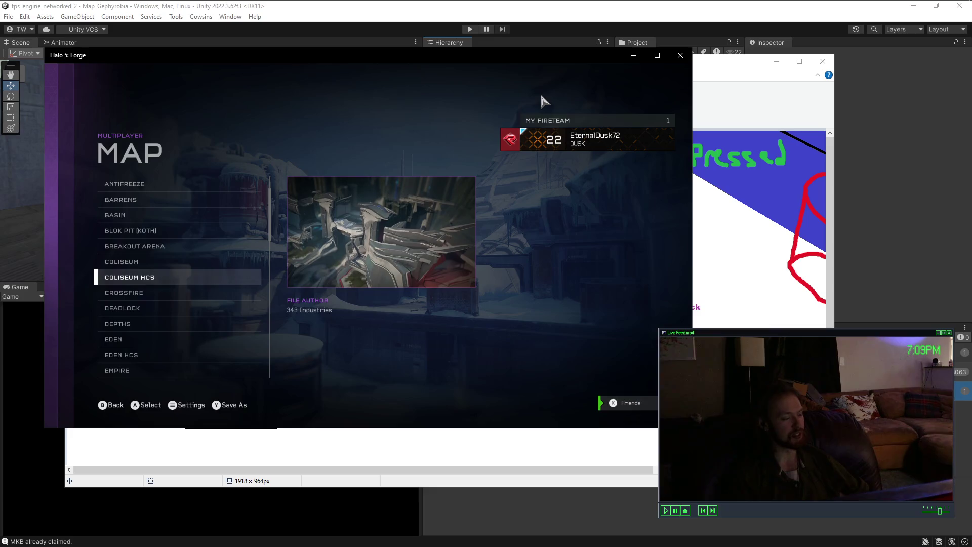
key(Down)
key(Up)
key(Down)
key(Down)
key(Down)
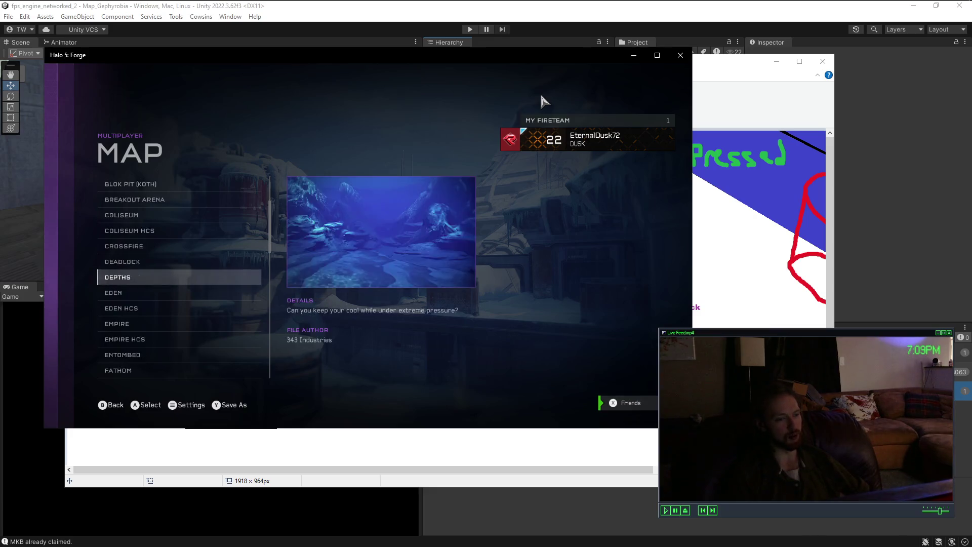
key(Down)
key(Down)
key(Down)
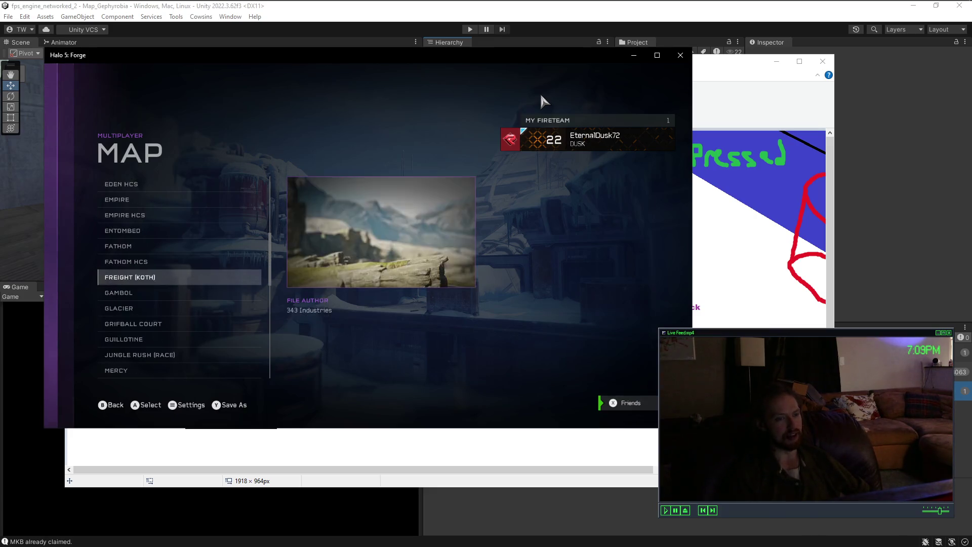
key(Down)
key(Down)
key(Down)
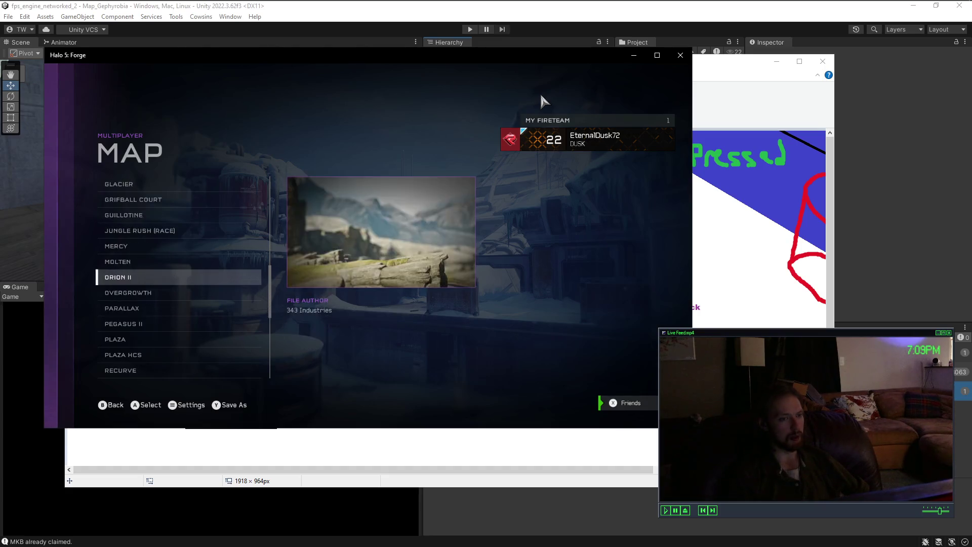
key(Down)
key(Down)
key(Down)
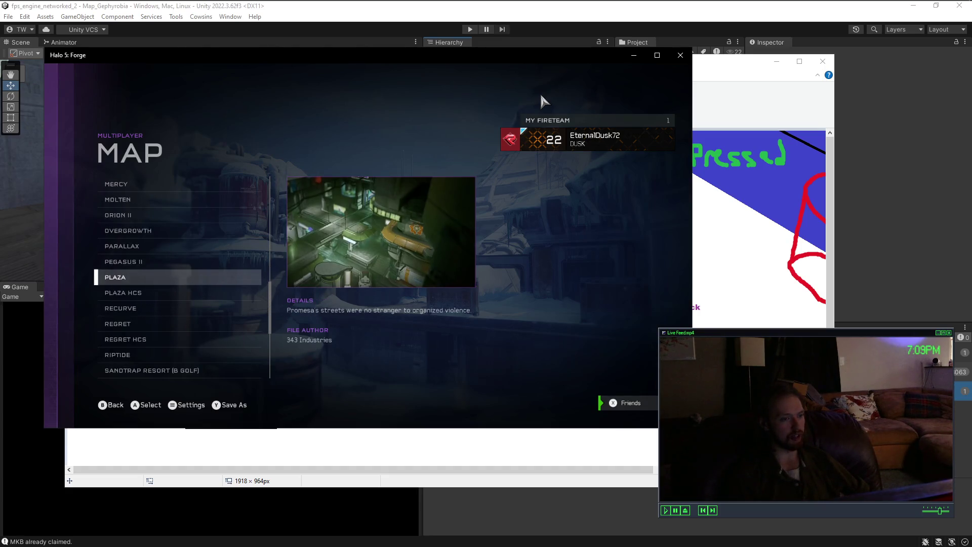
key(Down)
key(Up)
key(Up)
key(Up)
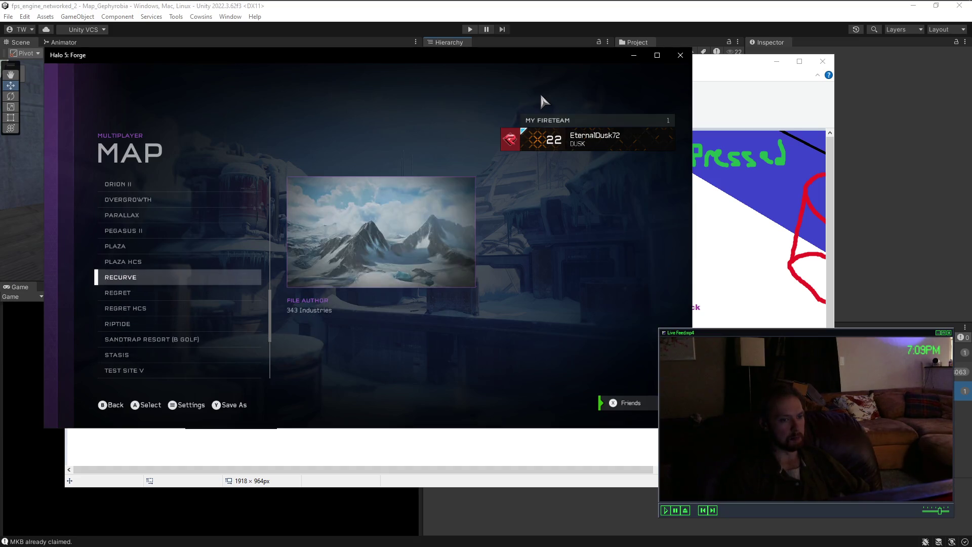
key(Return)
key(Down)
key(Down)
key(Down)
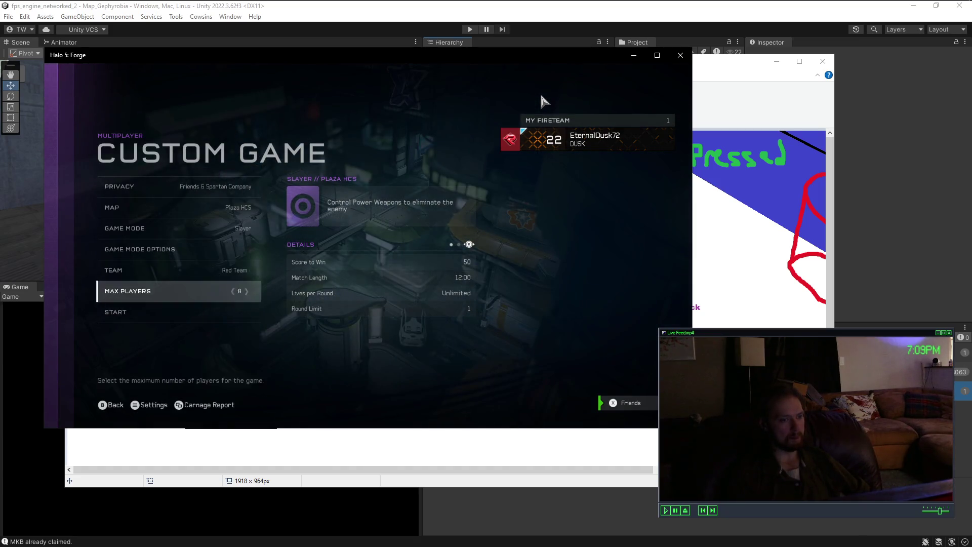
key(Return)
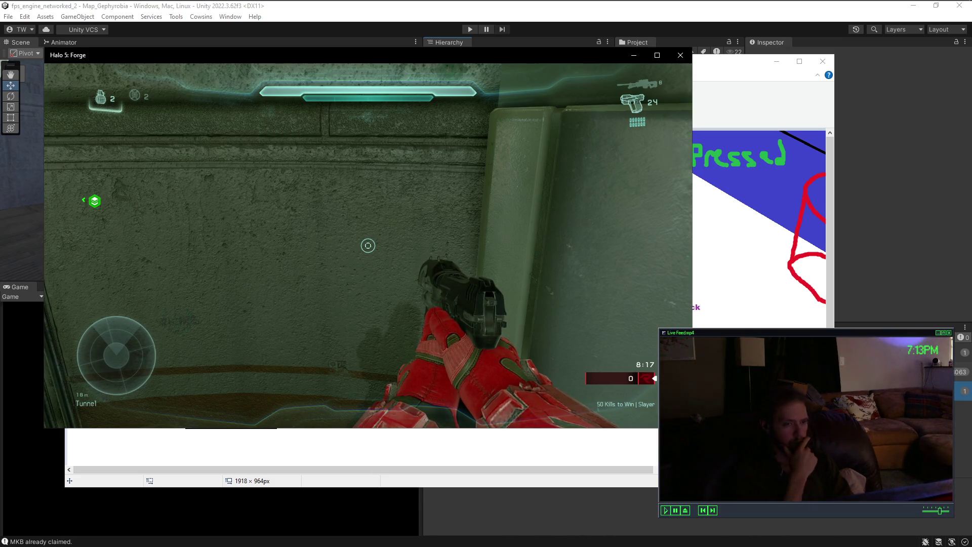
Step: Pause the Halo match and bring the Paint ledge-mantle diagram to the front
key(Escape)
click(715, 66)
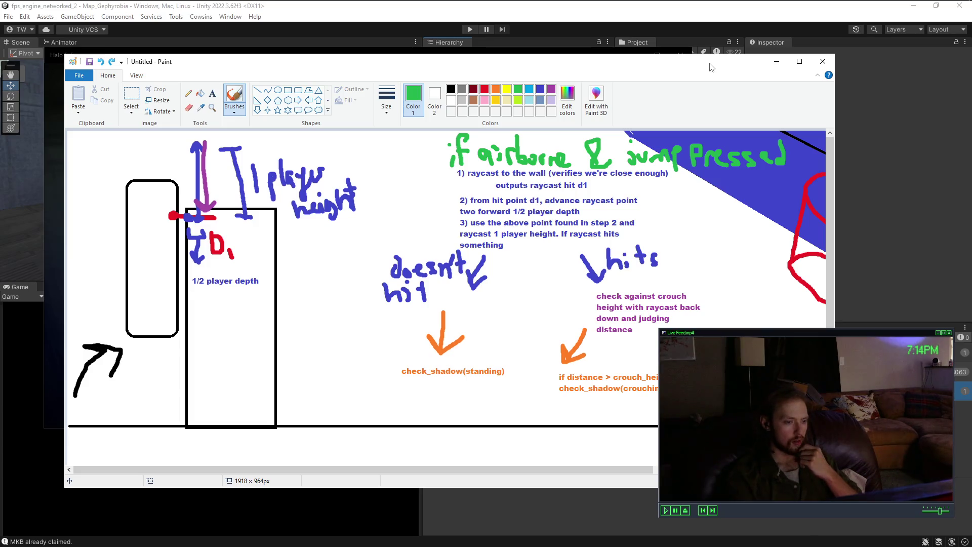
Step: Switch back to the Halo 5: Forge match using its taskbar button
click(276, 5)
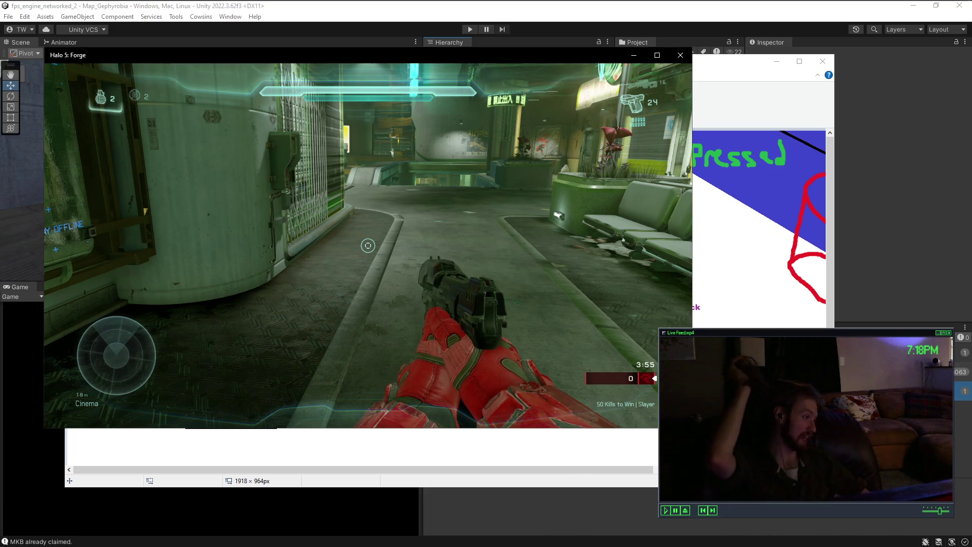
Step: Pause and close the Halo window, then start a Paint text box beside the diagram heading
key(Escape)
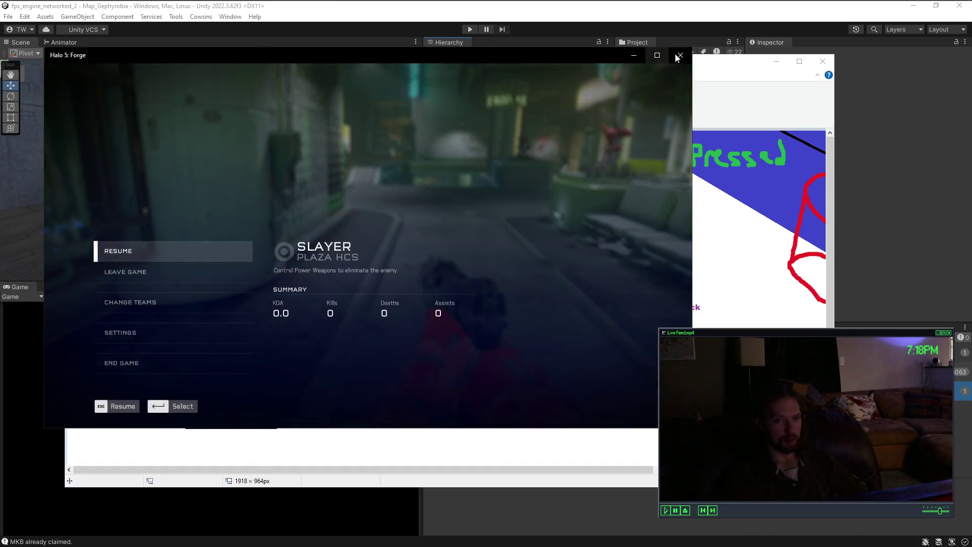
click(678, 56)
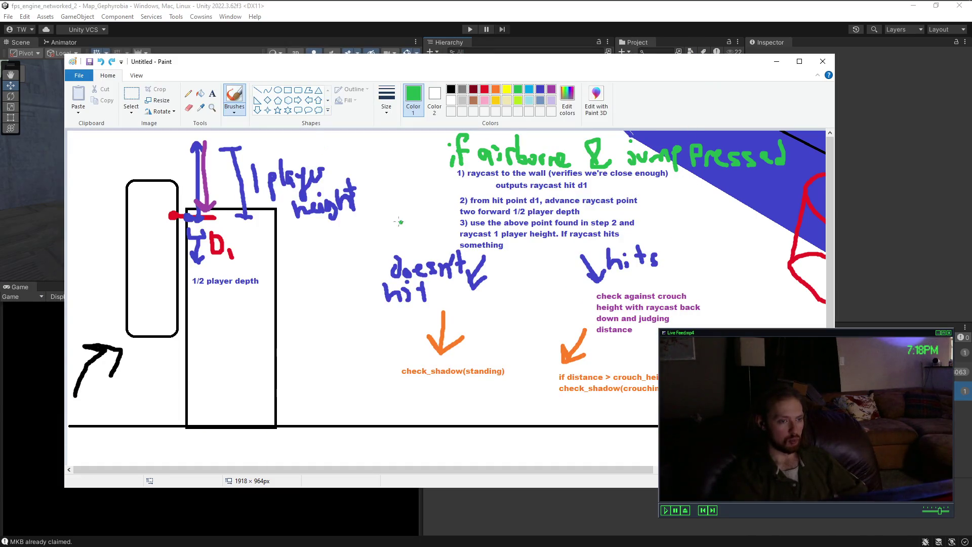
click(212, 93)
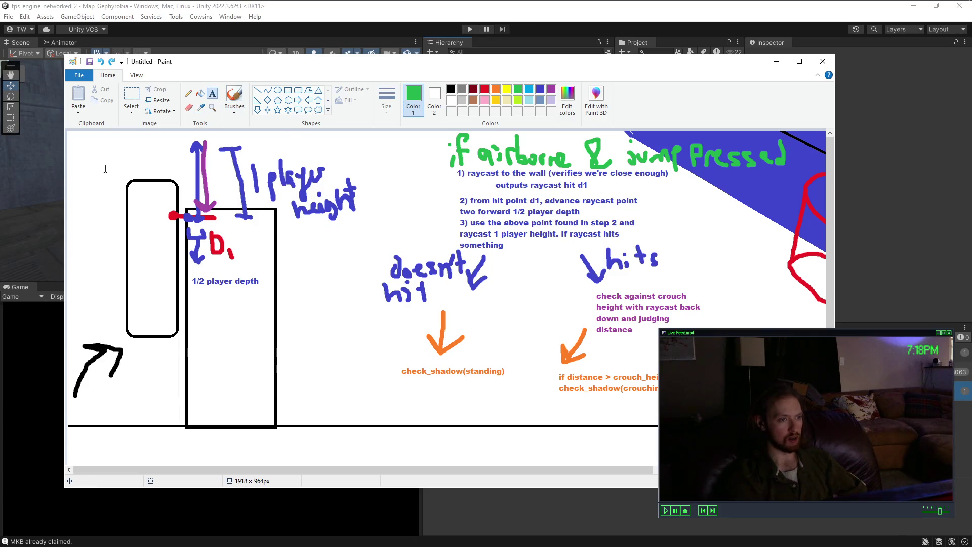
click(341, 144)
Step: Type the list 'cases:', '- fences/thin clamberable objects', '- slopes/stairs - plaza'
text(cases:)
key(Return)
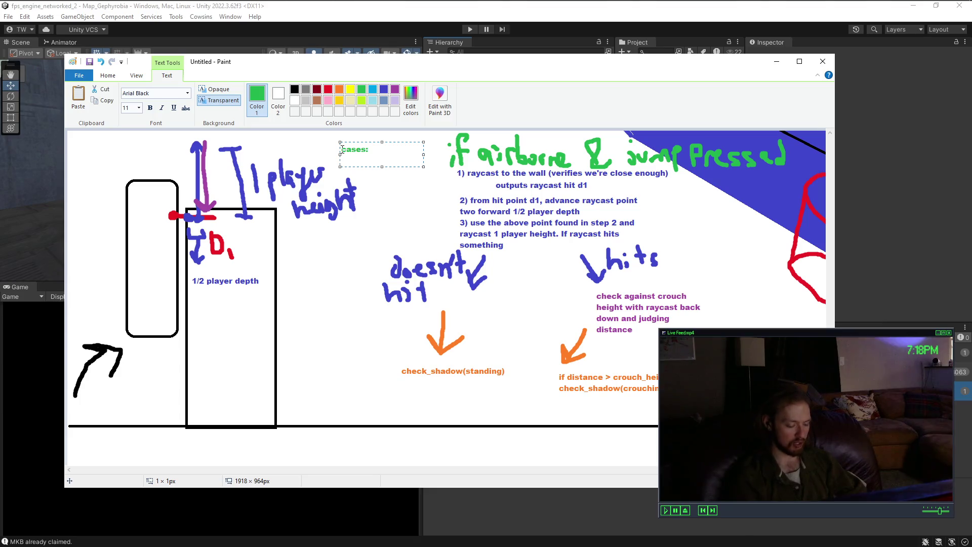
text(- )
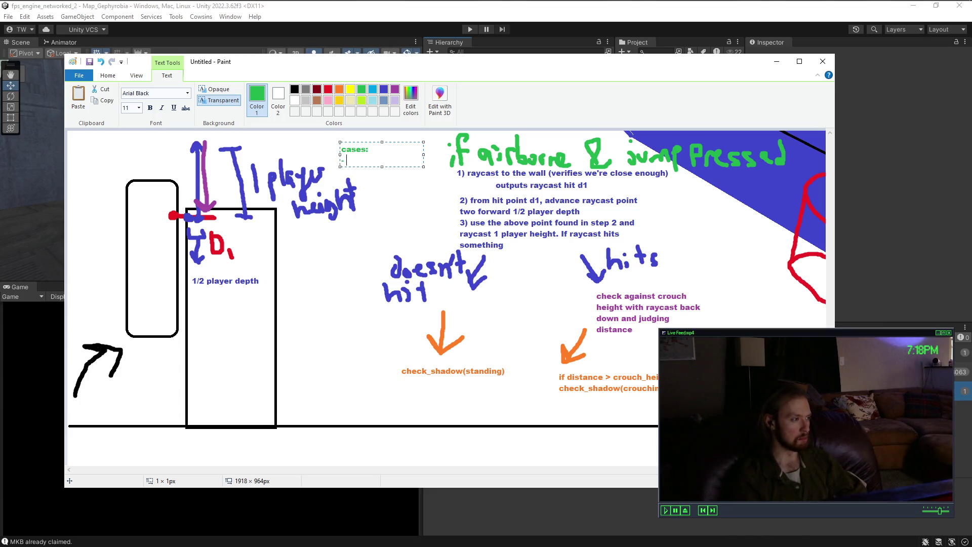
text(fence)
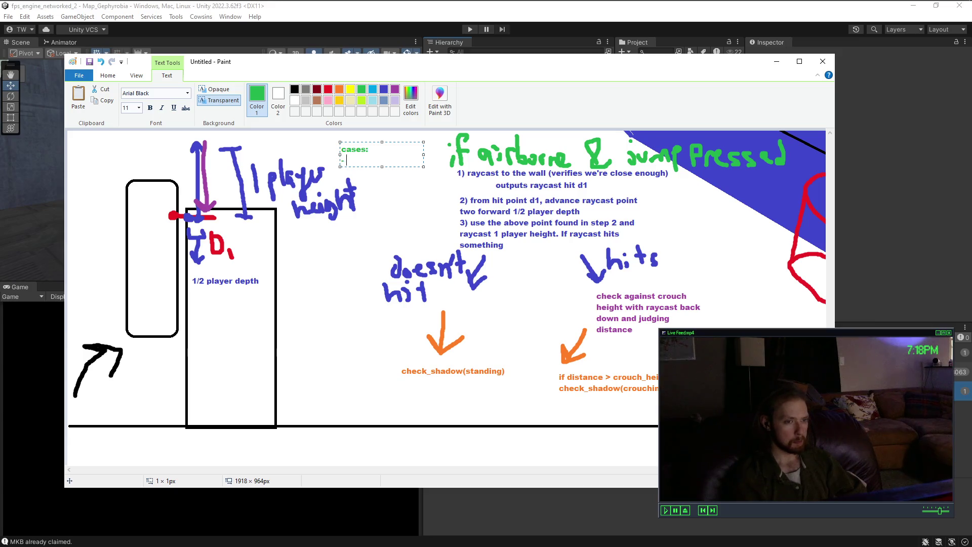
text(s/thi)
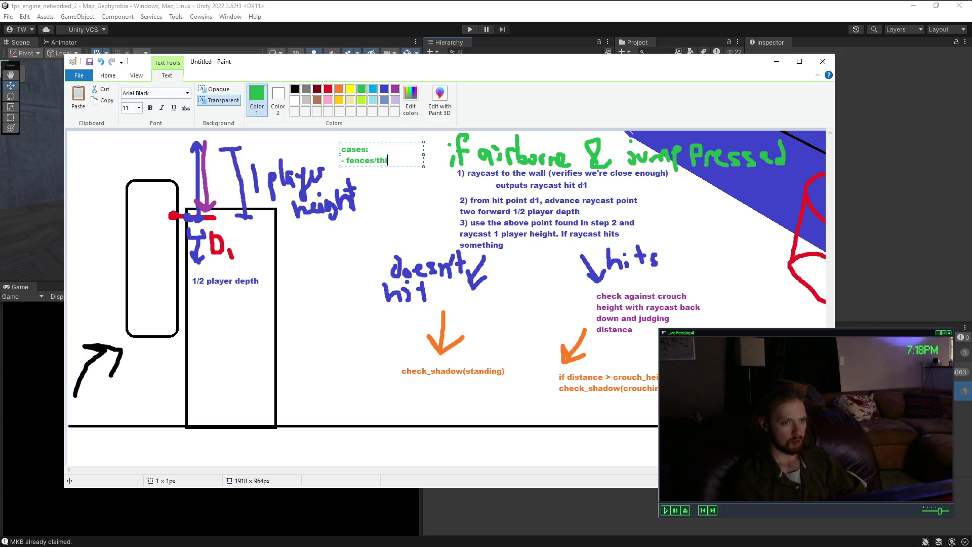
text(n clamberable objects)
key(Return)
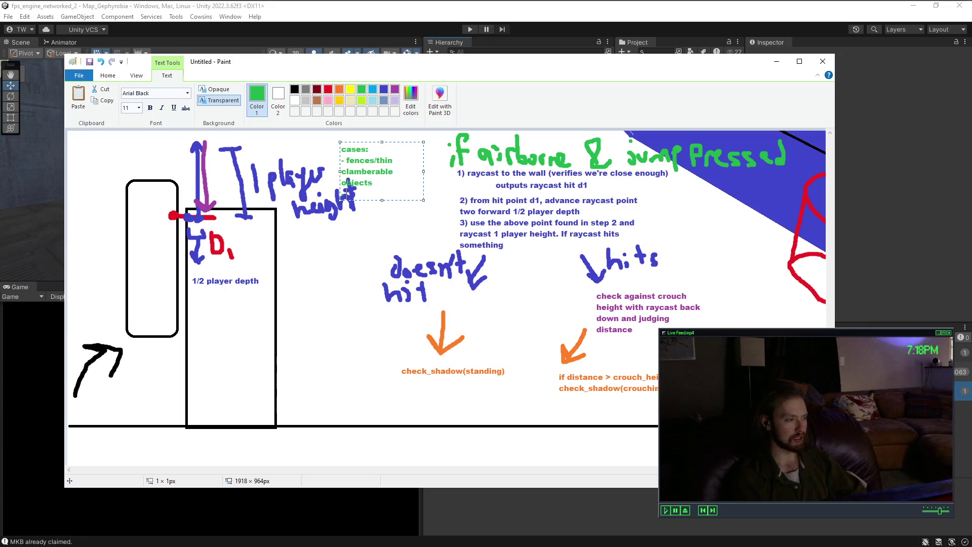
text(- slopes/ed)
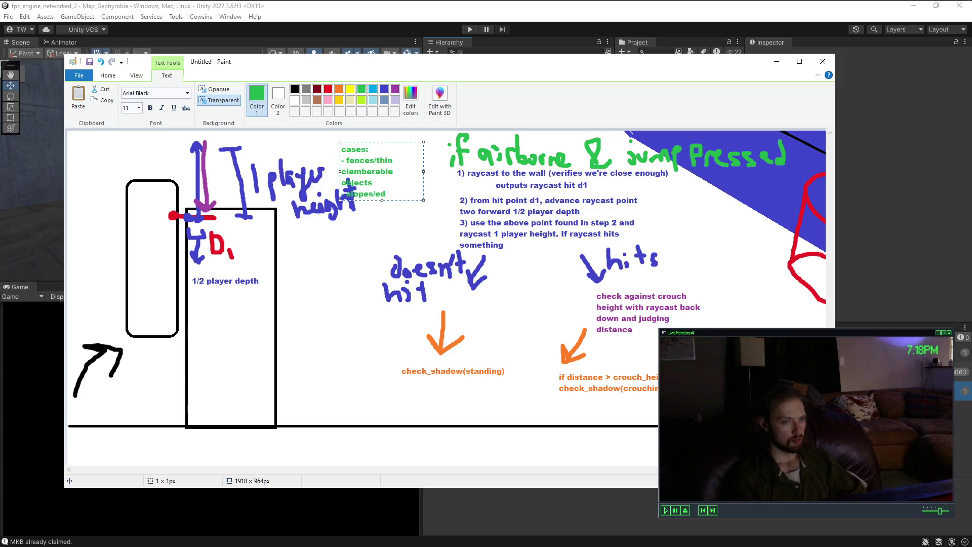
text(ges)
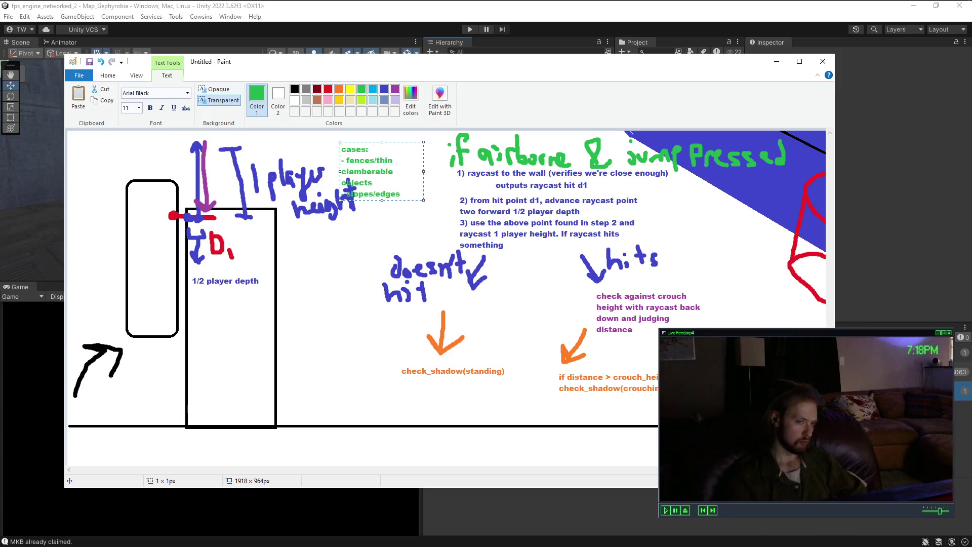
key(BackSpace)
key(BackSpace)
key(BackSpace)
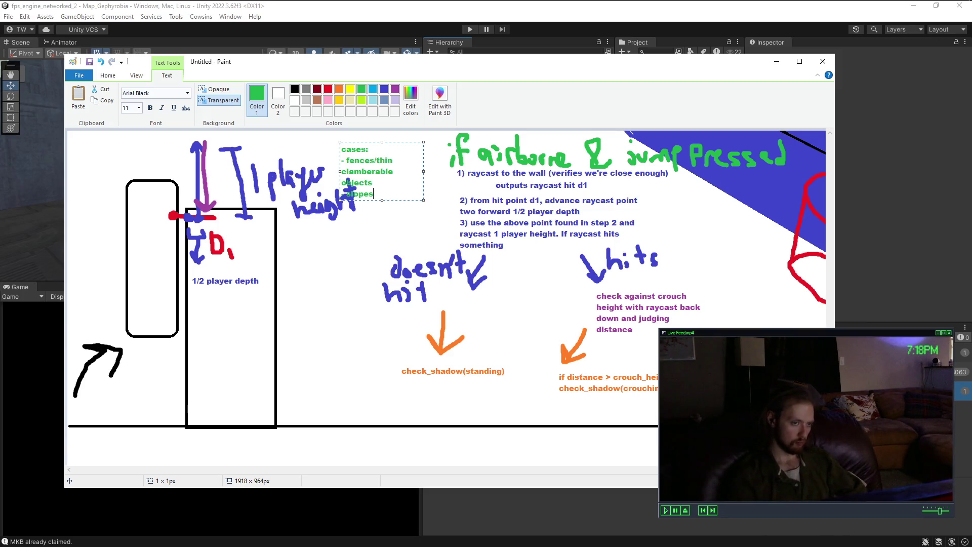
text(stairs - )
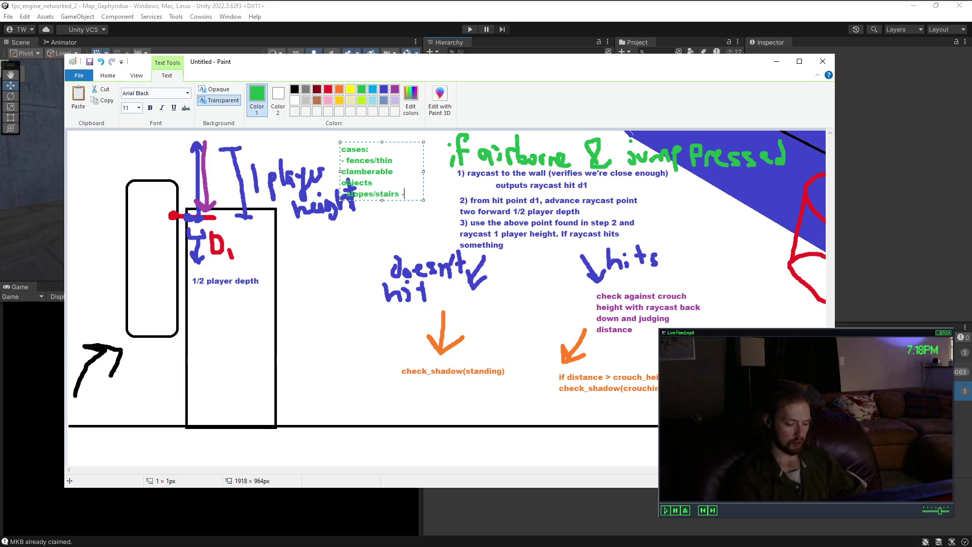
text(plaza)
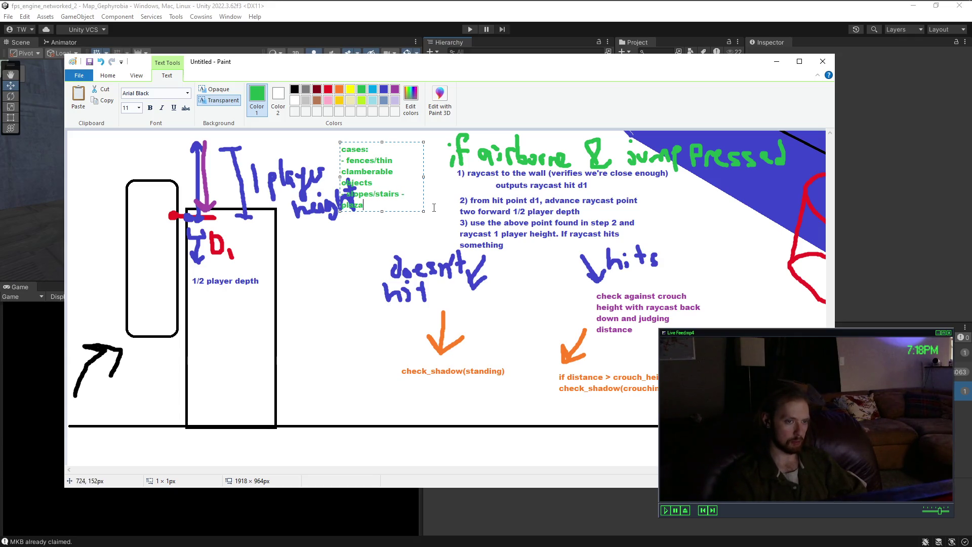
Step: Widen the cases text box, place it below check_shadow(standing), and commit it
drag(425, 211, 500, 204)
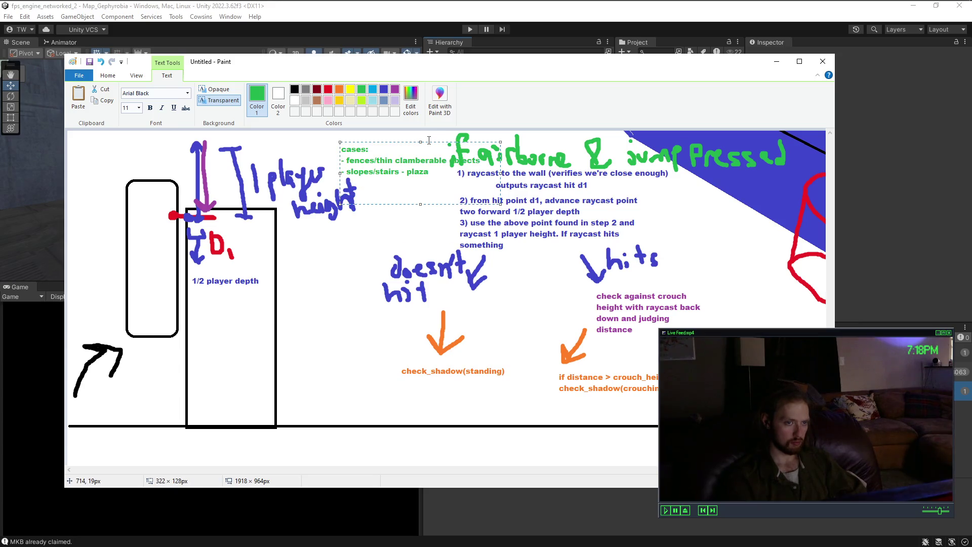
drag(430, 141, 388, 379)
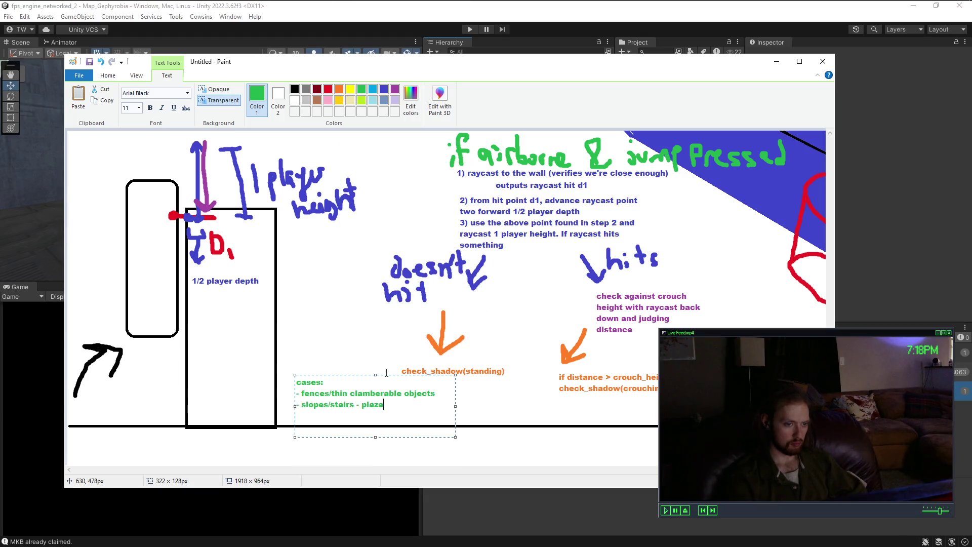
click(377, 352)
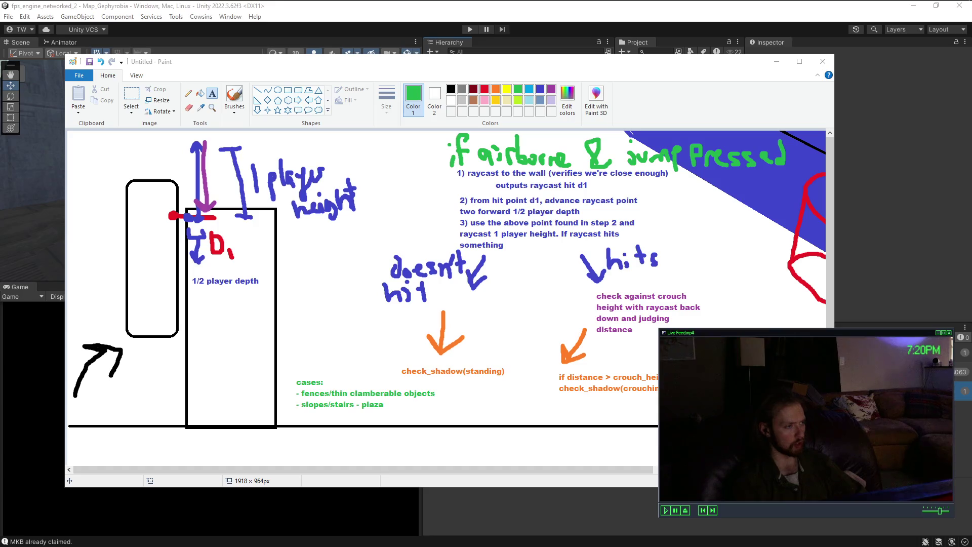
key(alt+Tab)
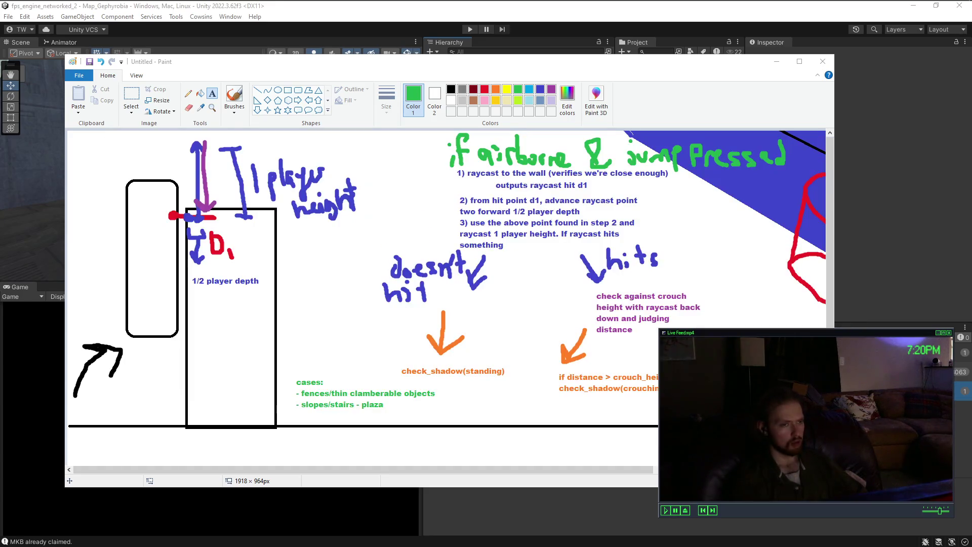
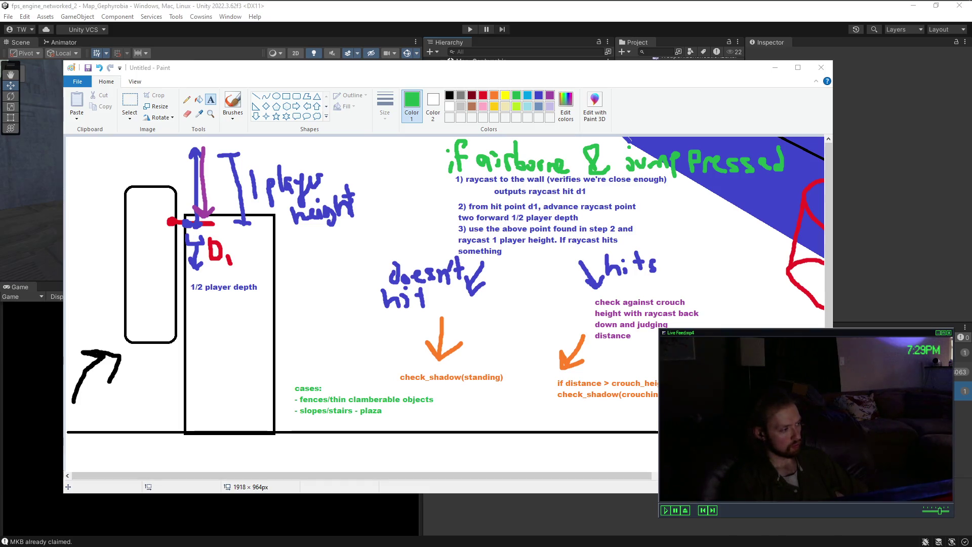
Step: Undo and redo the last stroke on the mantling sketch, then minimize Paint
key(ctrl+z)
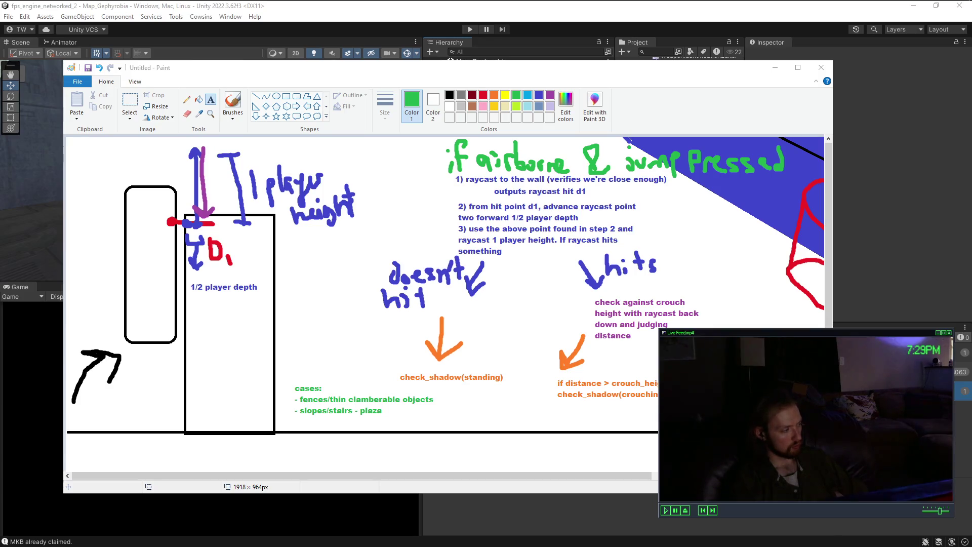
key(ctrl+y)
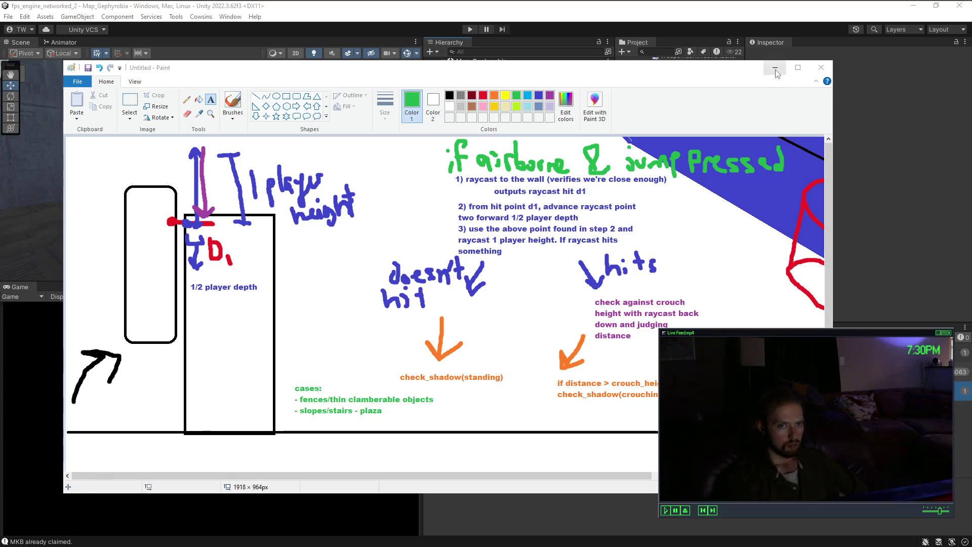
click(878, 216)
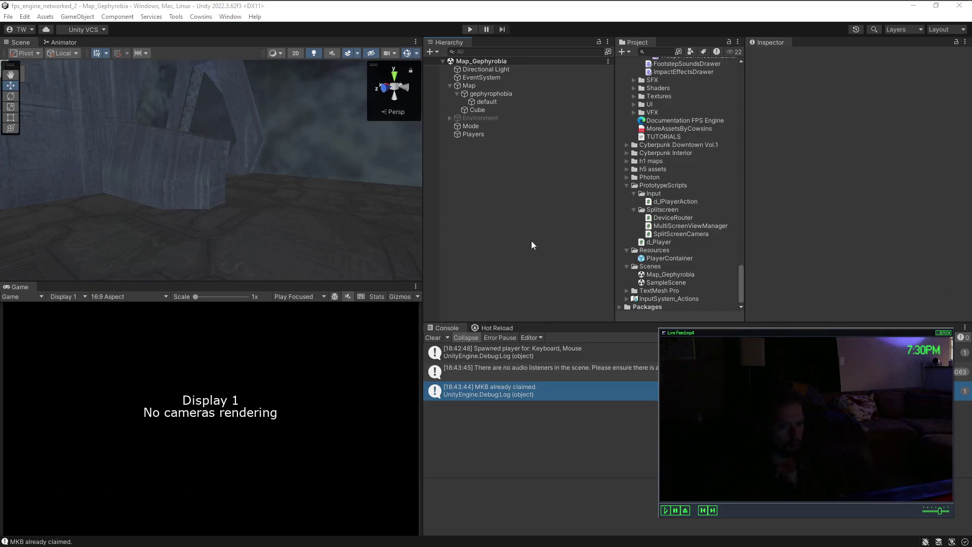
Step: Clear the meleeHeadBone search in VS Code and show the Explorer file tree
click(186, 10)
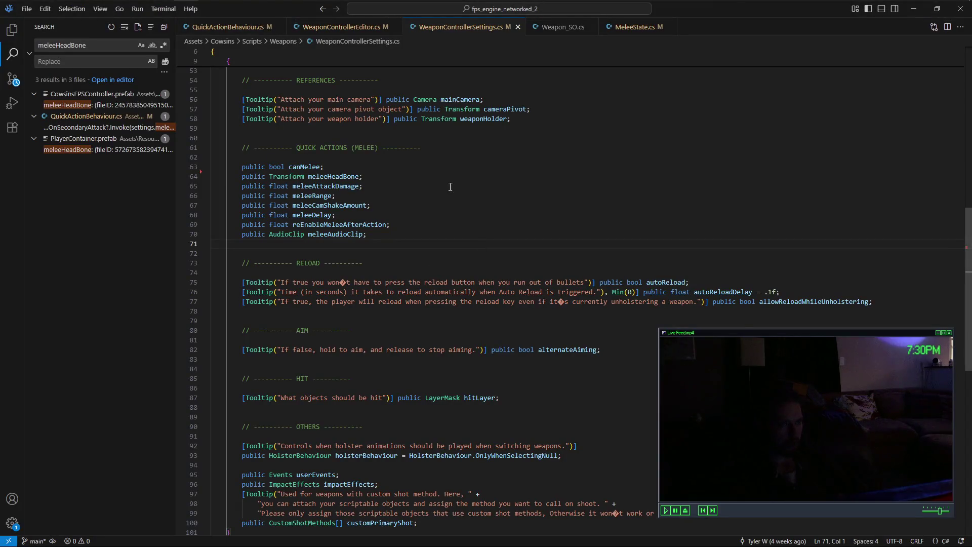
click(115, 44)
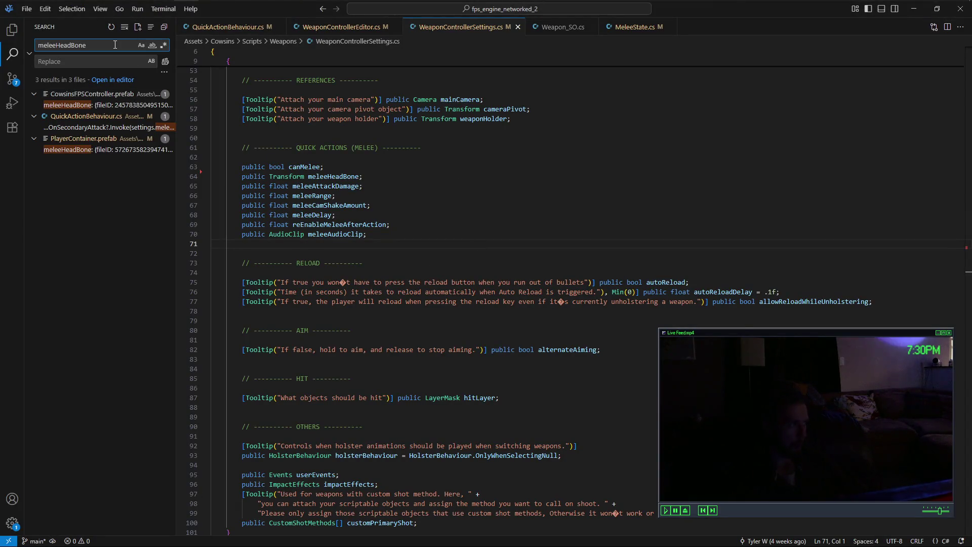
key(ctrl+a)
key(BackSpace)
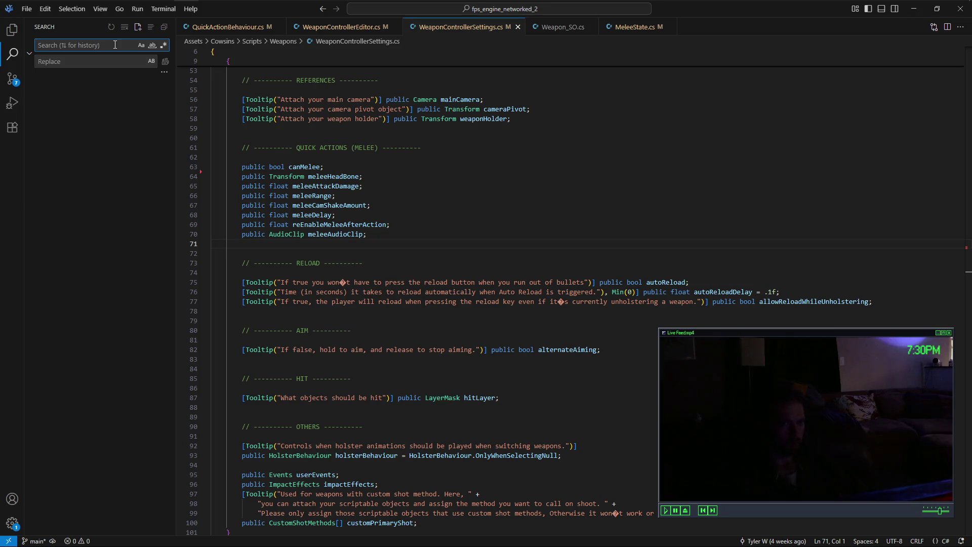
click(12, 29)
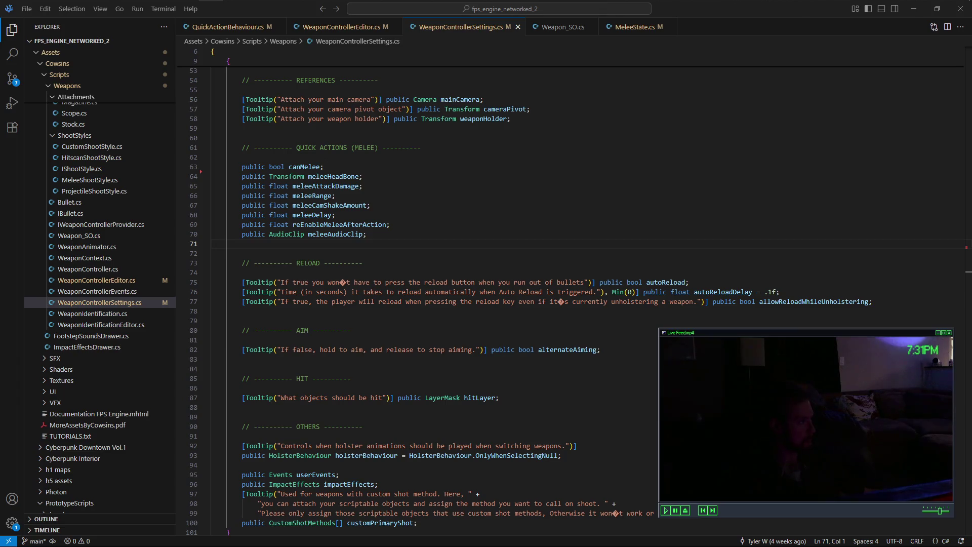
Step: Raise the webcam exposure one step in its camera control settings
click(100, 51)
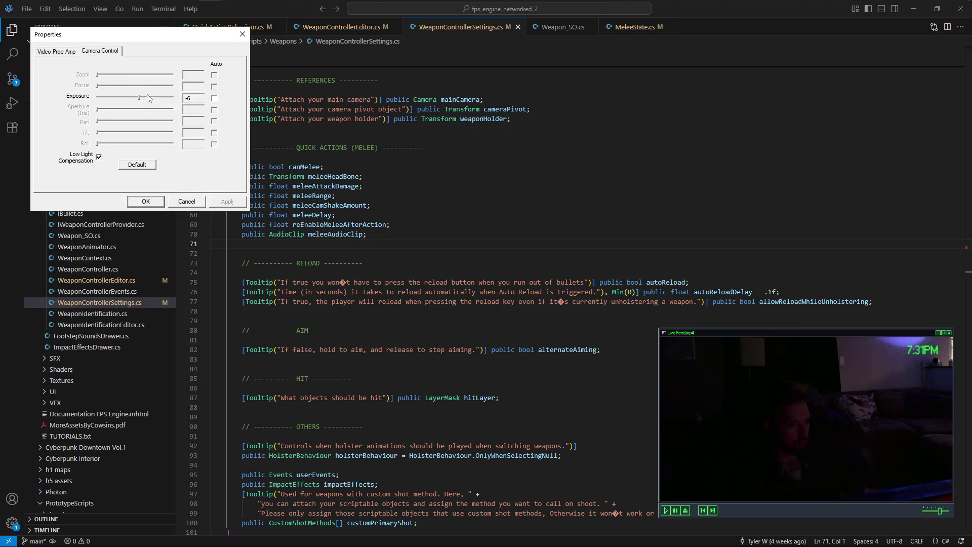
click(147, 96)
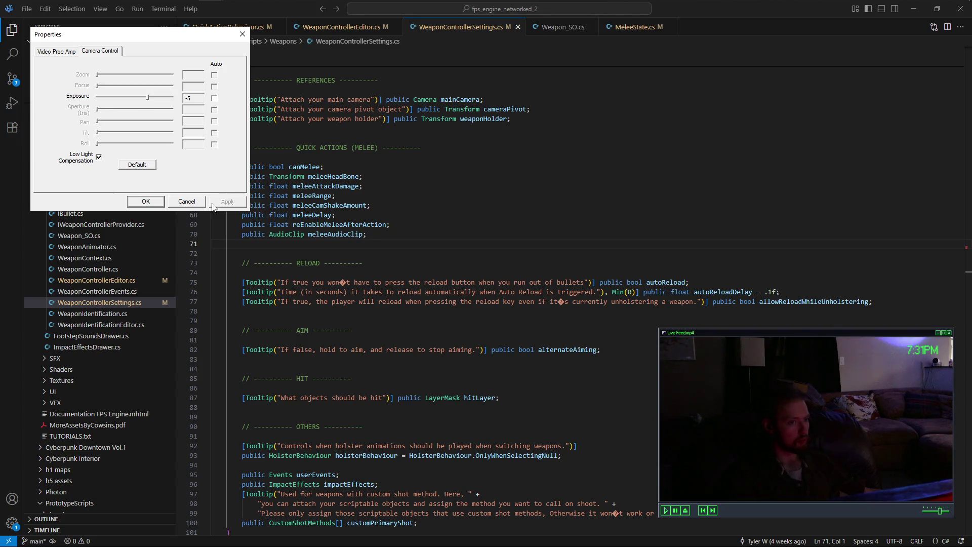
click(153, 202)
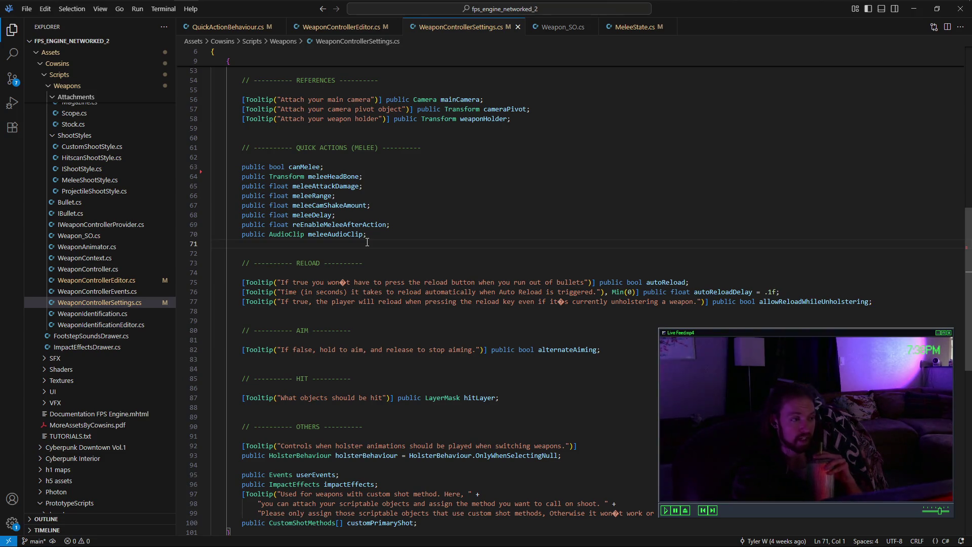
Step: Scroll up through the project file tree
scroll(114, 283, up, 10)
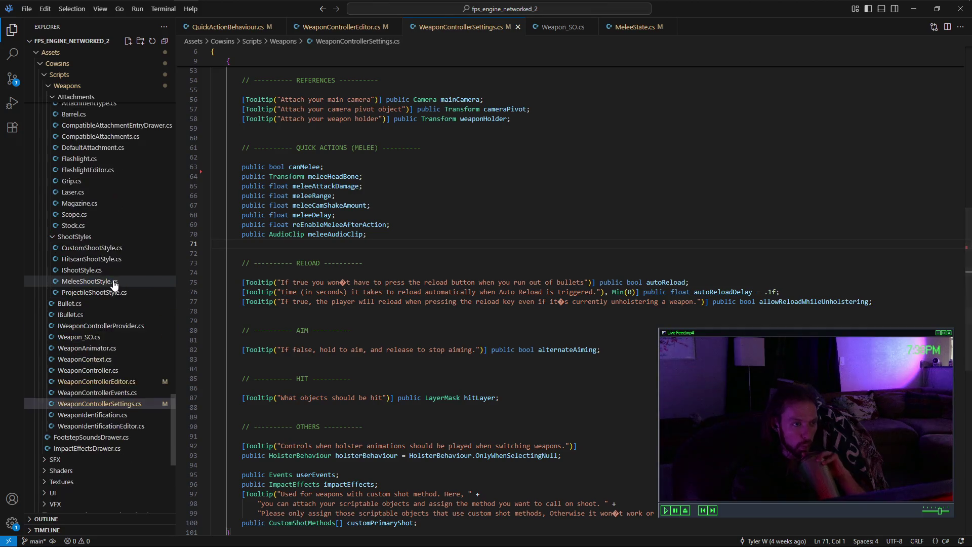
Step: Collapse the WeaponState folder and select the Player/PlayerState folder in Explorer
scroll(116, 292, up, 10)
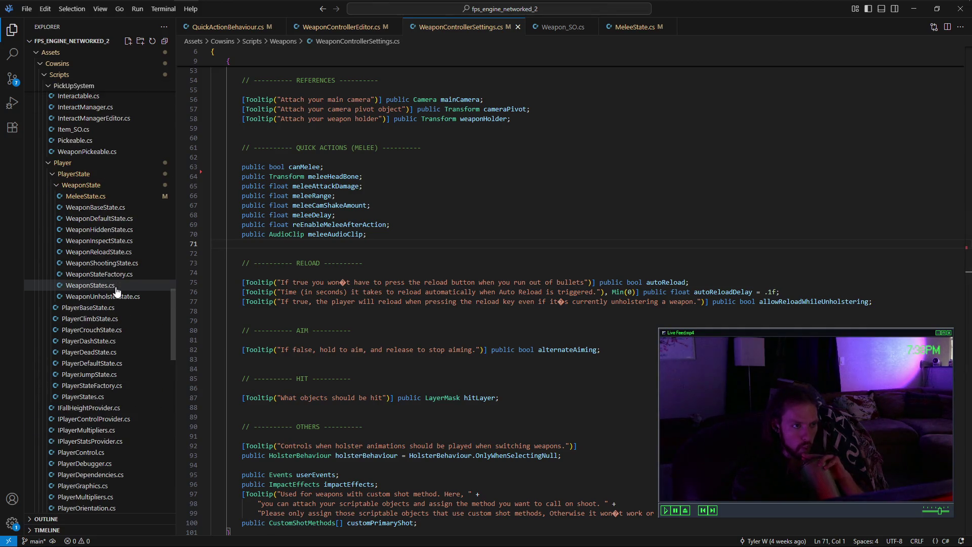
click(58, 187)
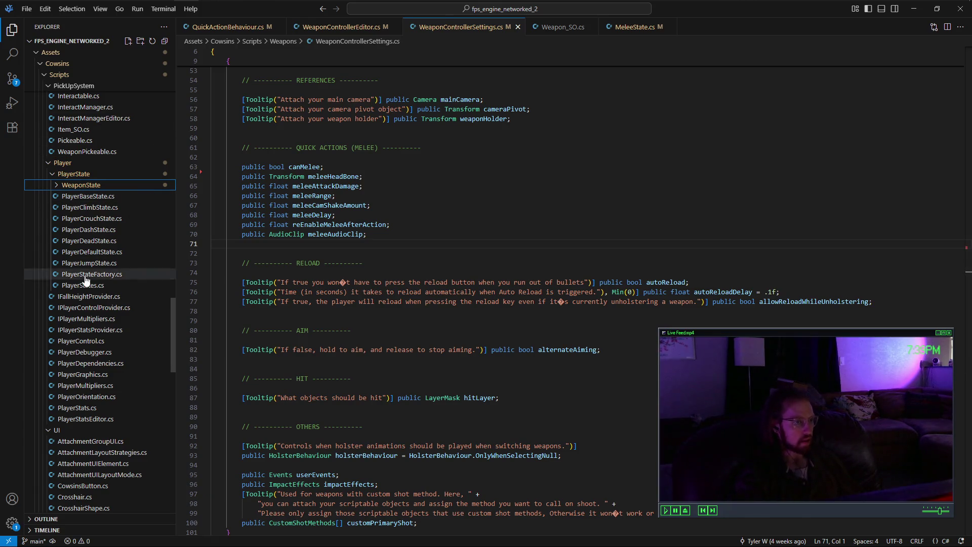
double_click(85, 178)
Step: Create a new file PlayerMantleState.cs in the PlayerState folder
right_click(85, 180)
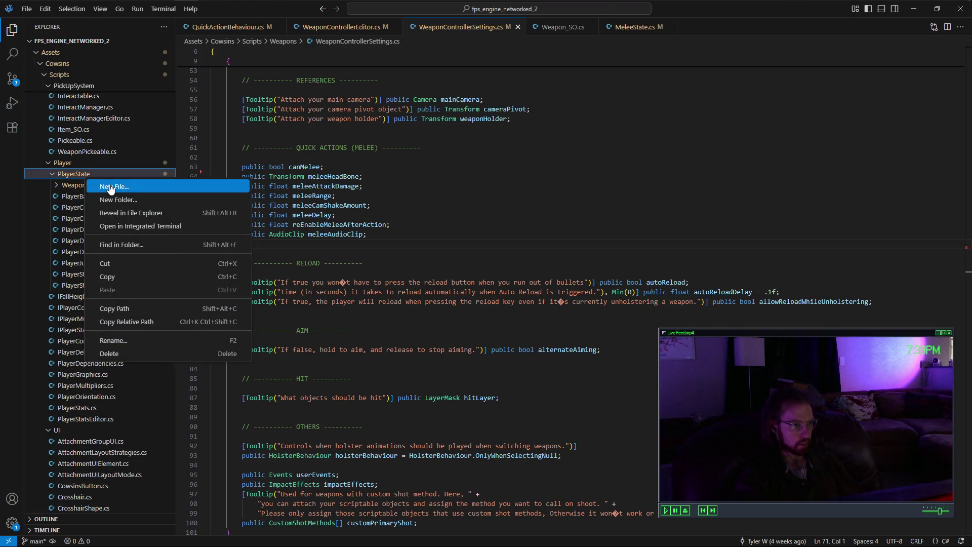
click(111, 188)
text(P)
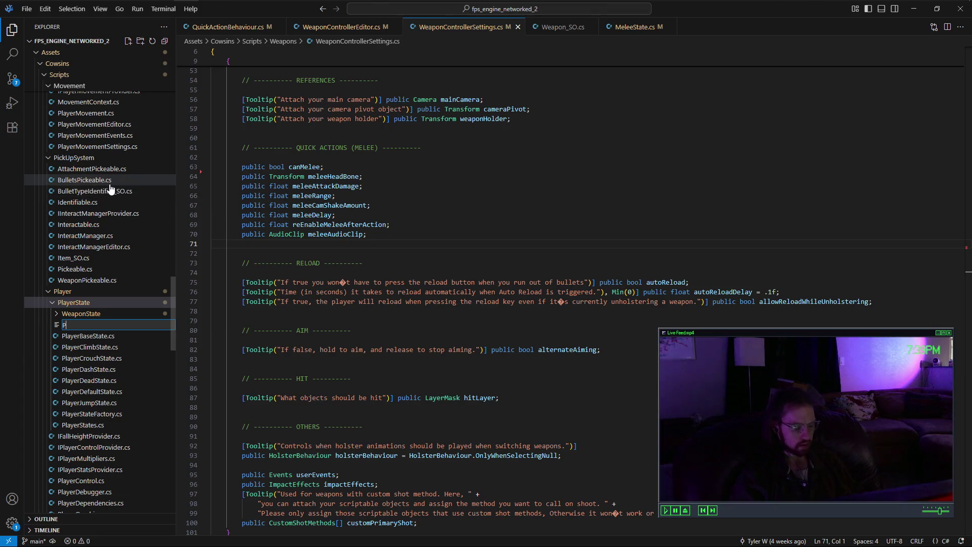
text(.cs)
key(Return)
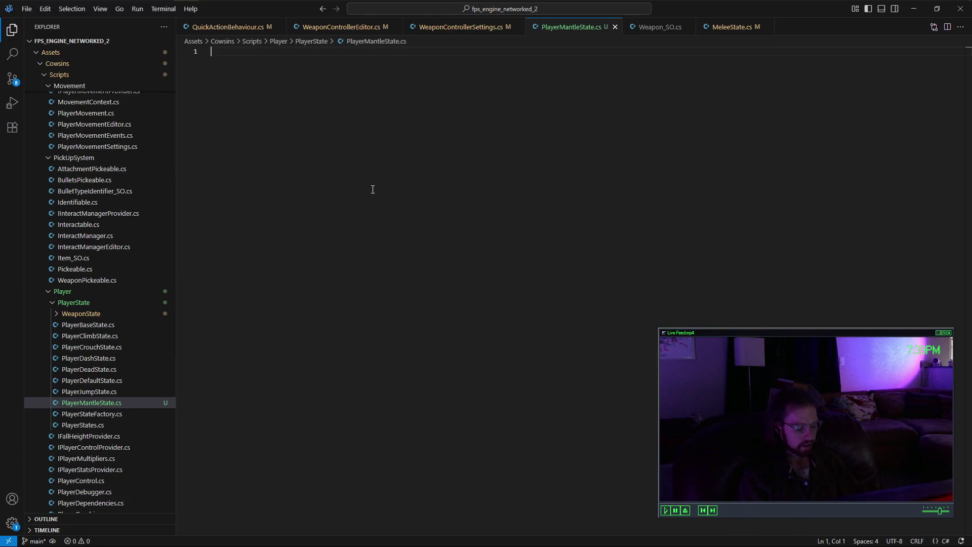
Step: Add using UnityEditor and System.Collections directives and a cowsins namespace
text(using UnityE)
key(Tab)
text(;)
key(Return)
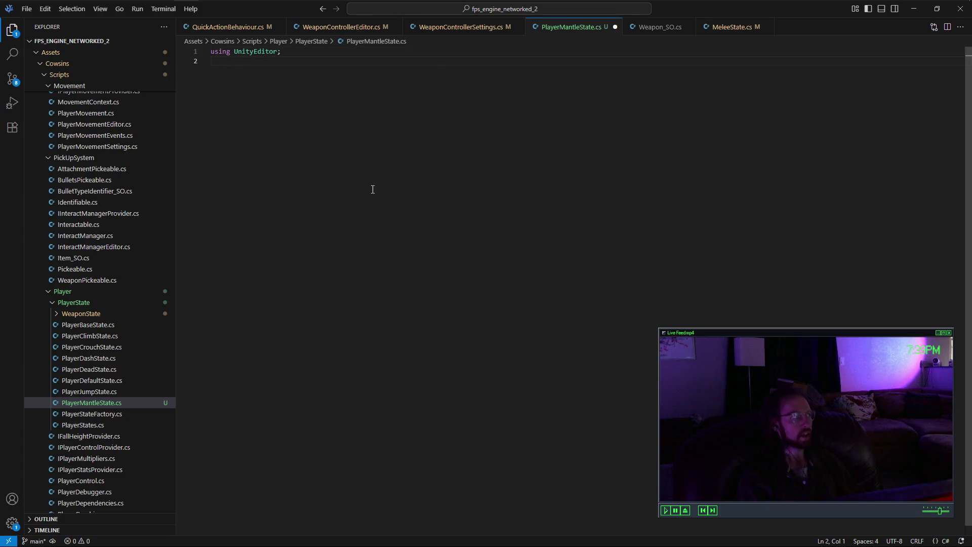
text(using )
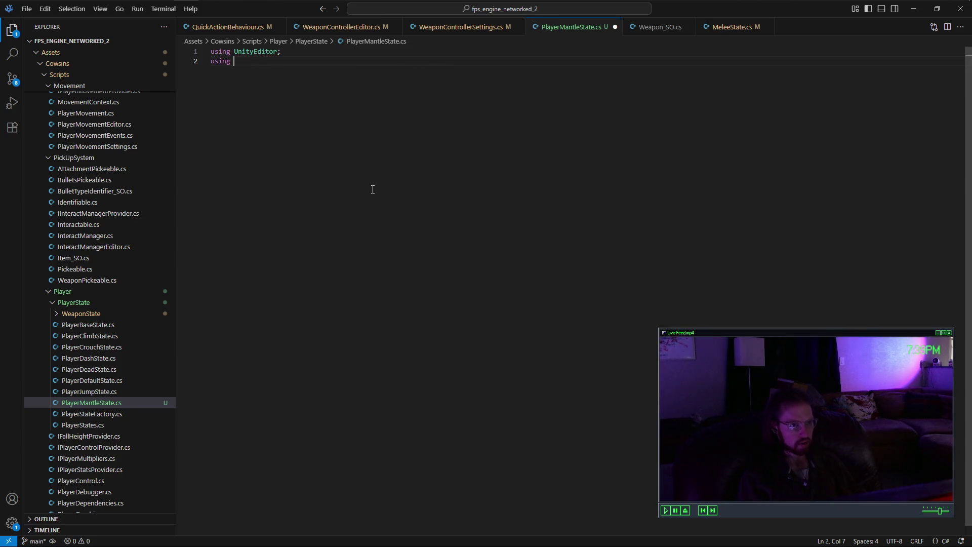
text(System.Collec)
key(Tab)
text(;)
key(Return)
key(Return)
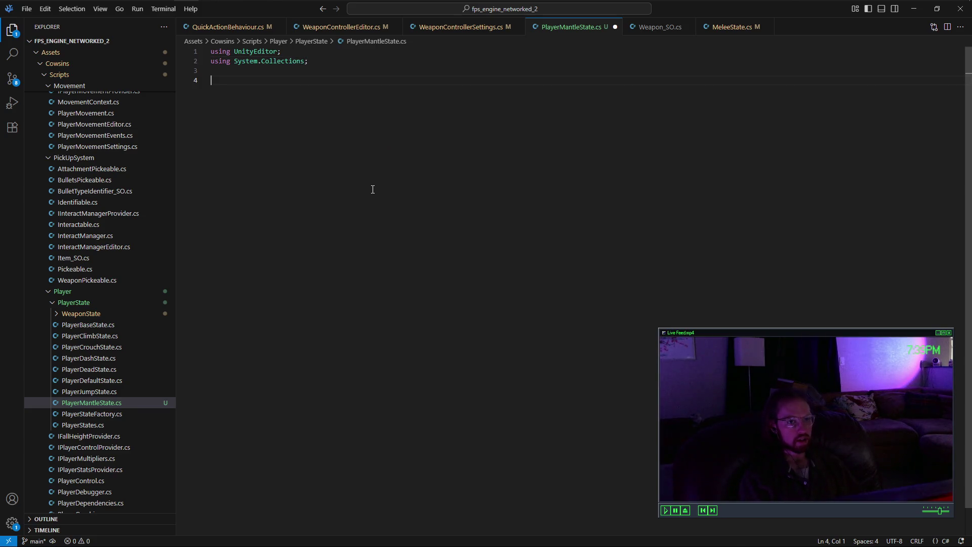
text(name)
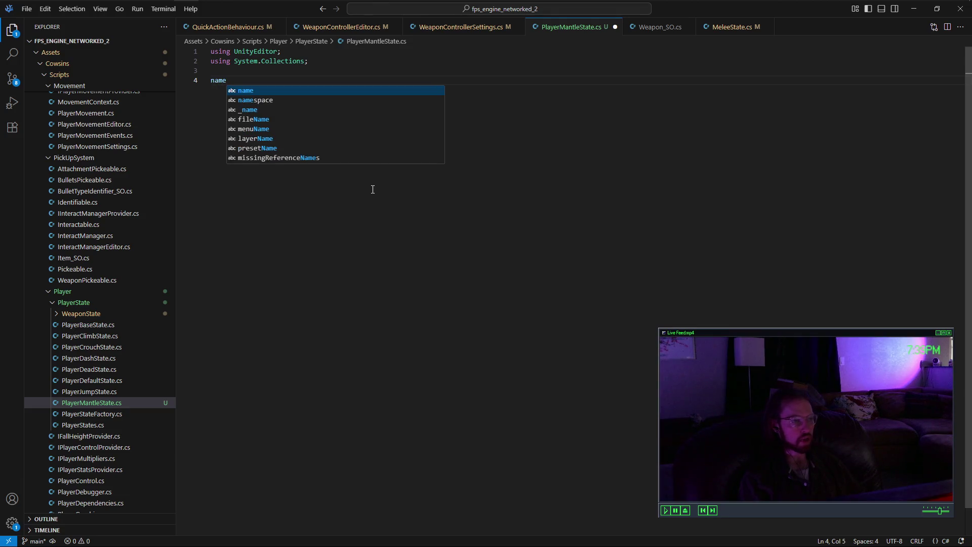
text(space cowsins)
key(Return)
key(Return)
key(Return)
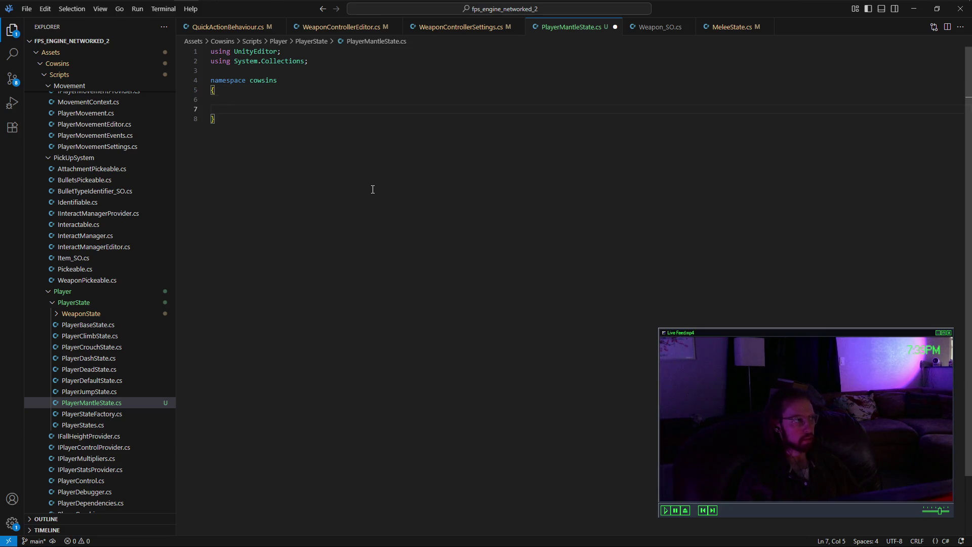
key(ctrl+z)
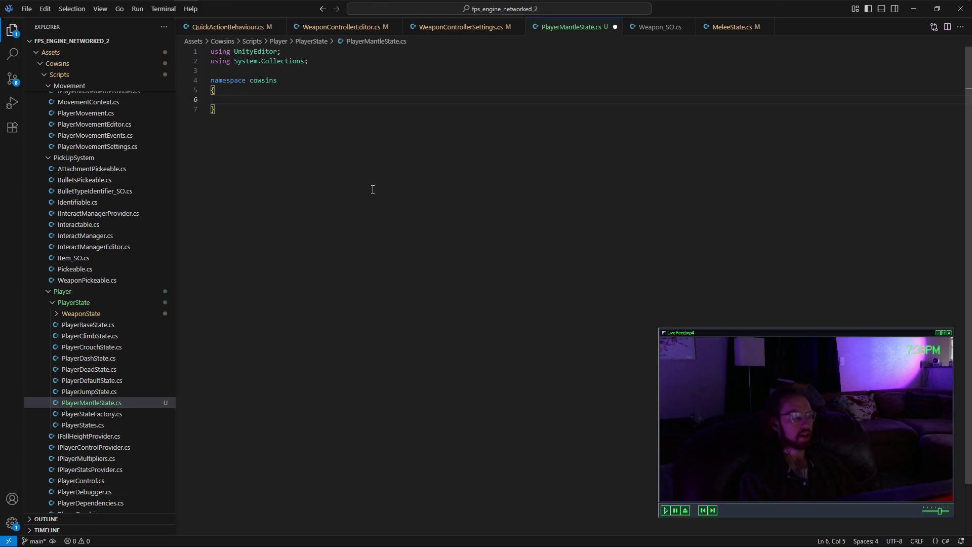
Step: Declare public class PlayerMantleState with its opening brace inside the namespace
text(public)
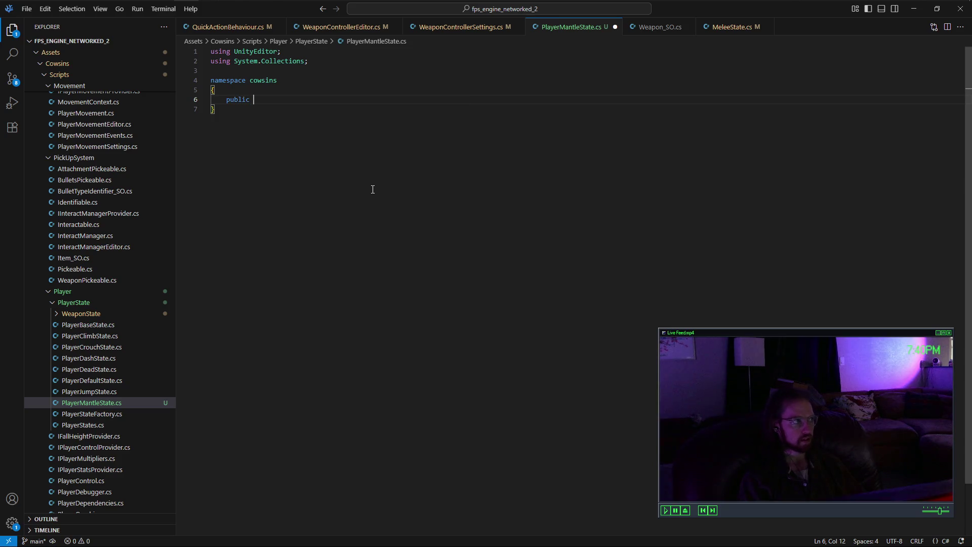
text( class )
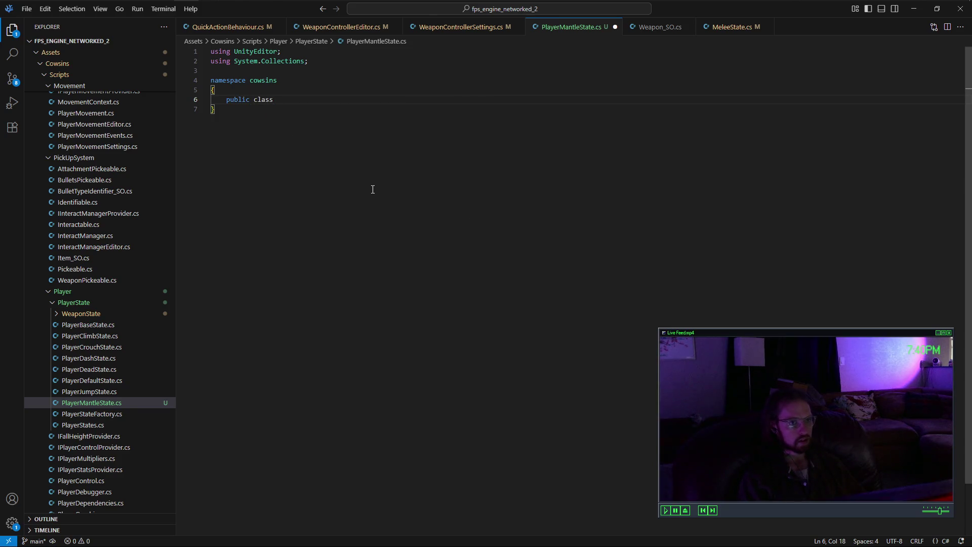
text(Playu)
key(BackSpace)
text(erMantleState)
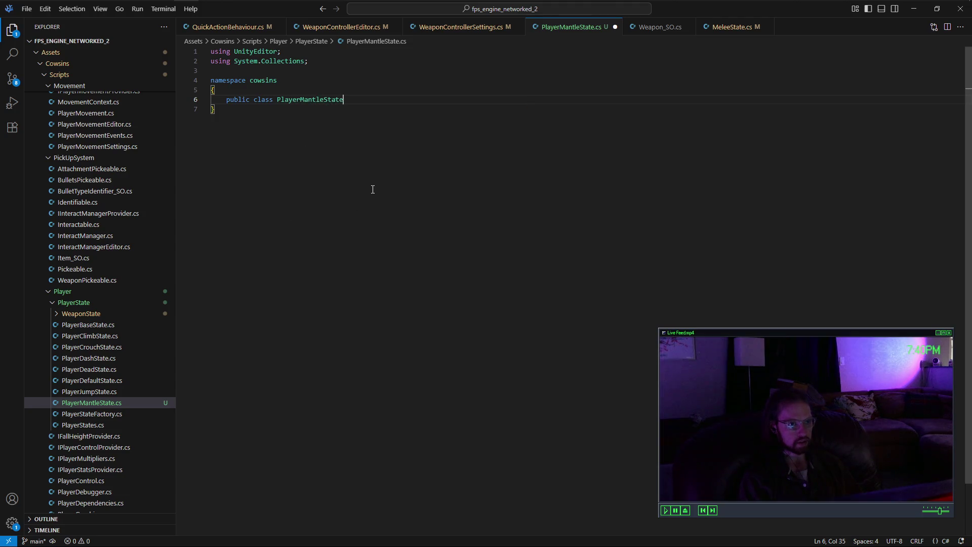
key(Return)
text({)
key(Return)
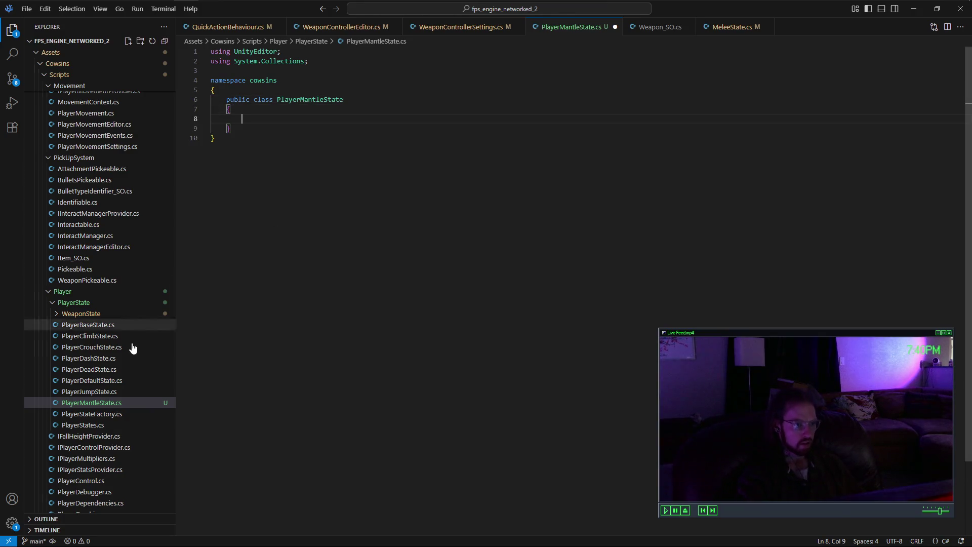
Step: Look over PlayerDashState.cs, PlayerDeadState.cs and PlayerDefaultState.cs, then return to PlayerMantleState.cs
click(126, 358)
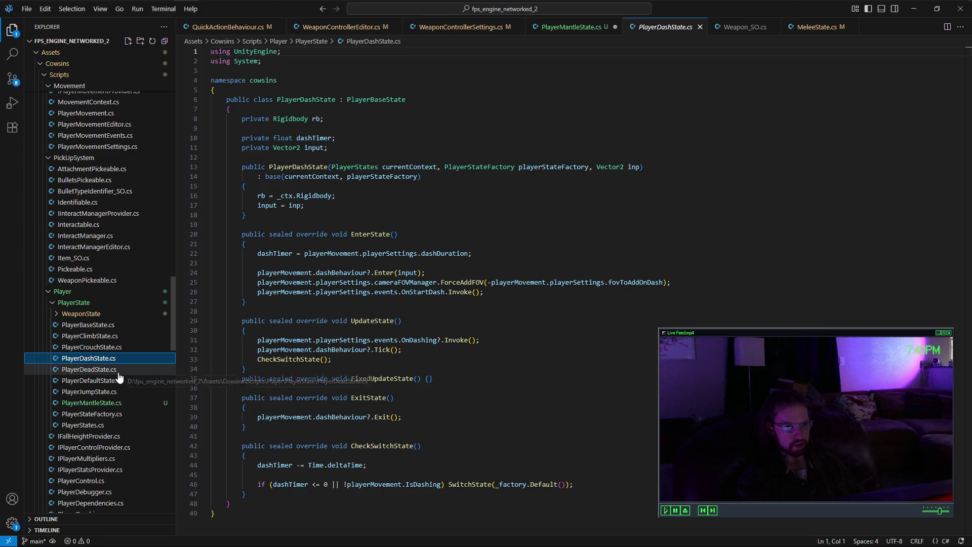
click(118, 370)
click(115, 381)
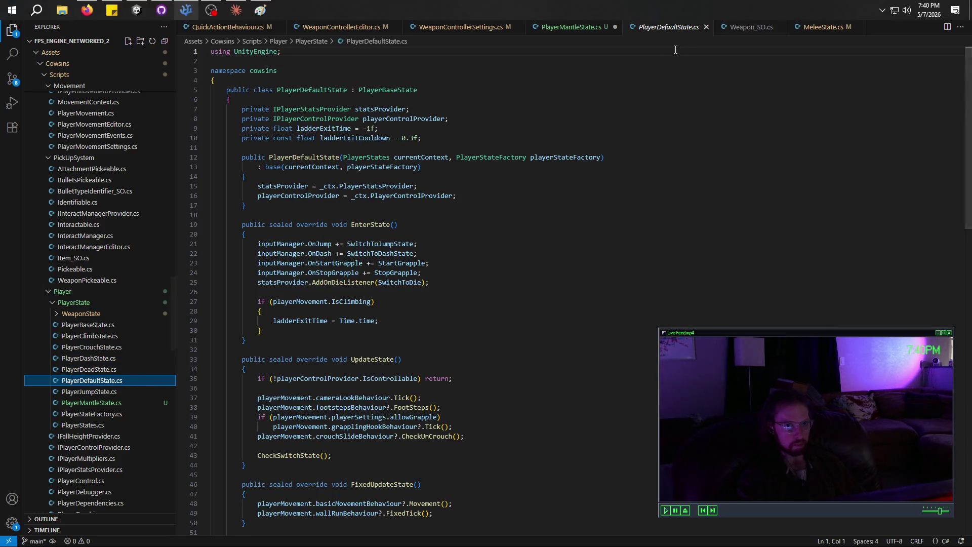
click(571, 26)
click(399, 101)
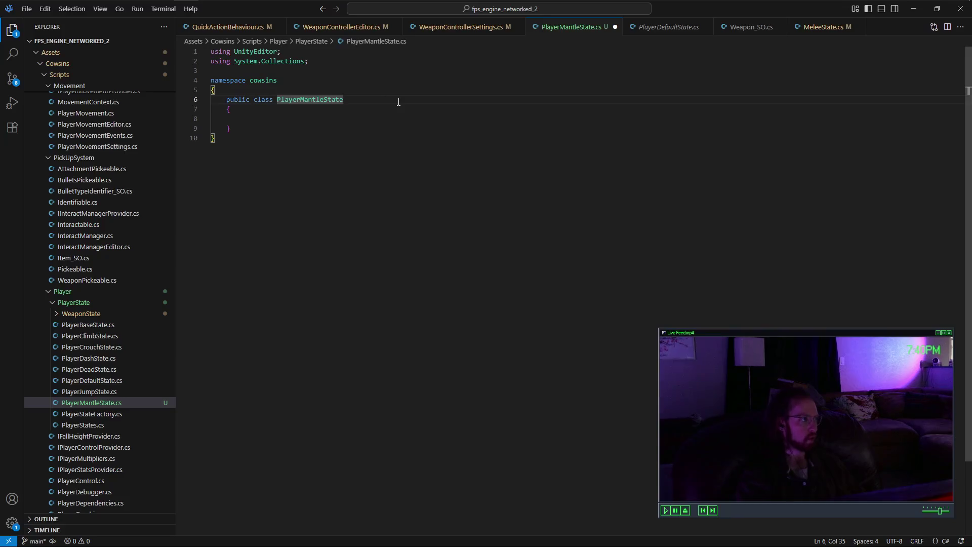
Step: Make PlayerMantleState extend PlayerBaseState and add a private readonly MovementContext ctx field
text( : PlayerB)
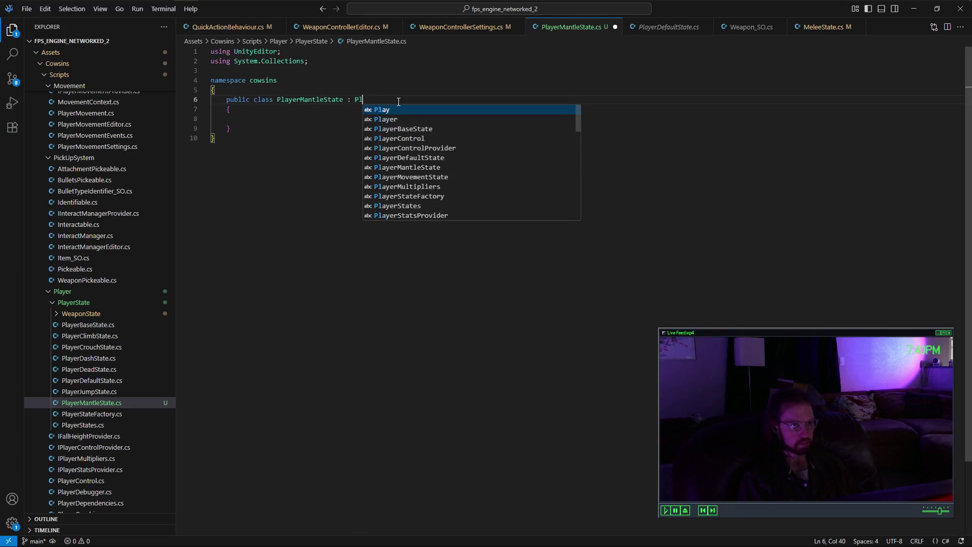
key(Tab)
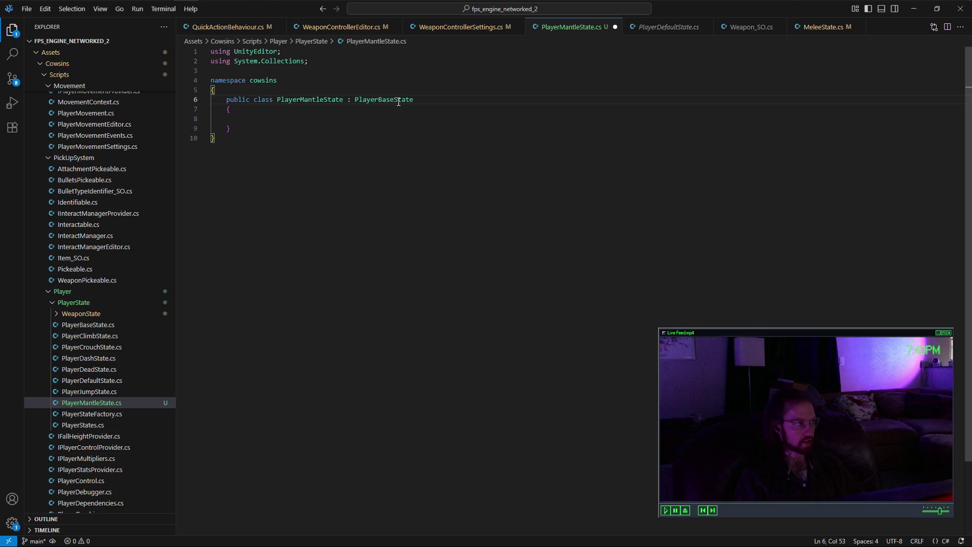
key(Down)
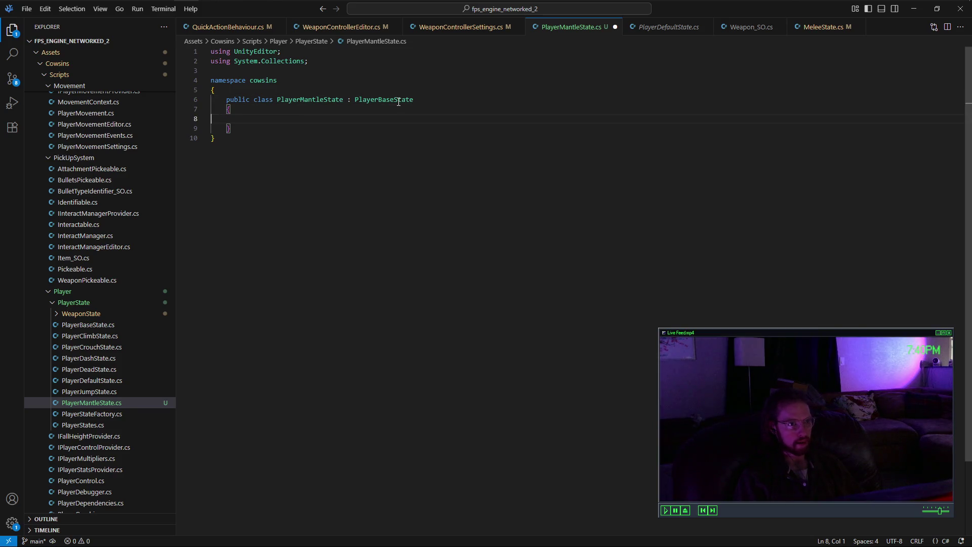
text(private rea)
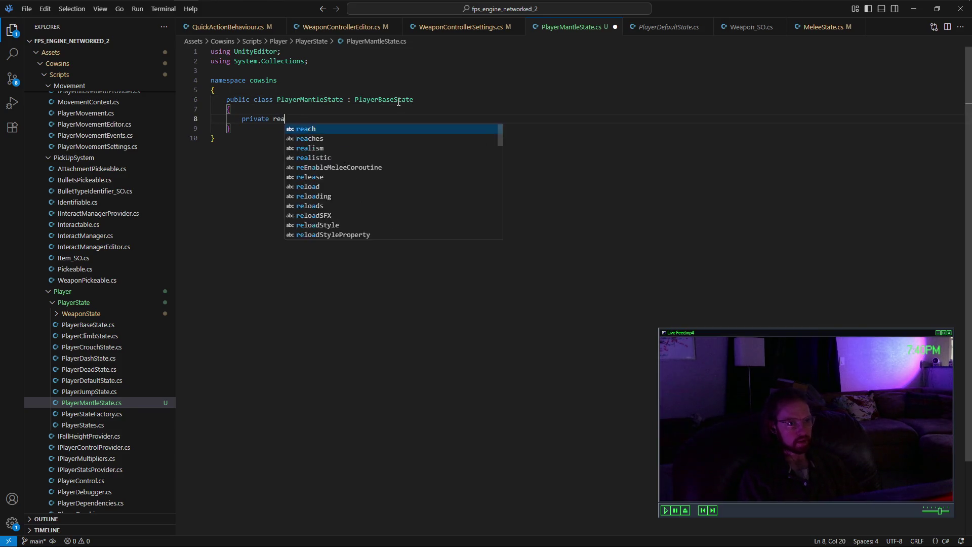
text(donly MovementCont)
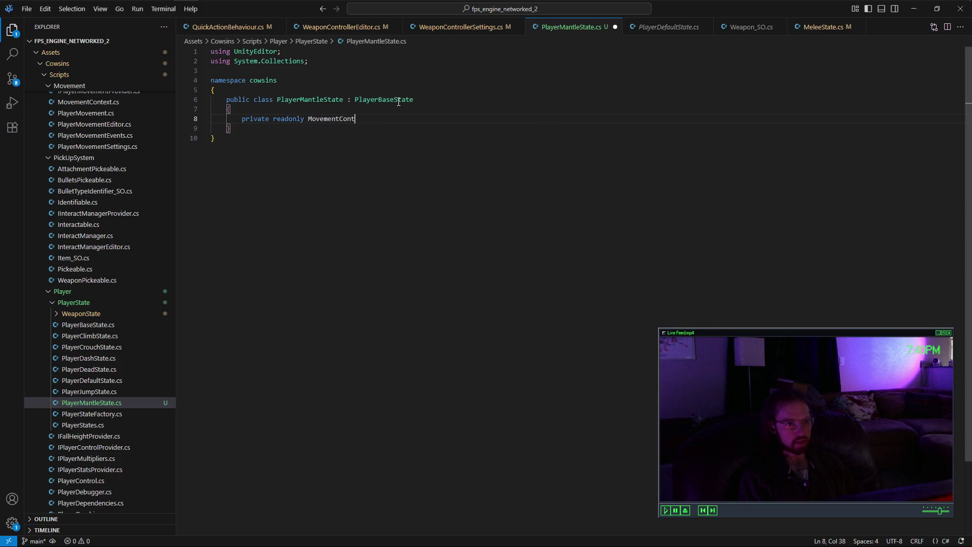
text(ext ctx;)
key(Return)
Step: Add Settings => ctx.Settings and Rigidbody Rb => ctx.Rigidbody properties
text(privatge )
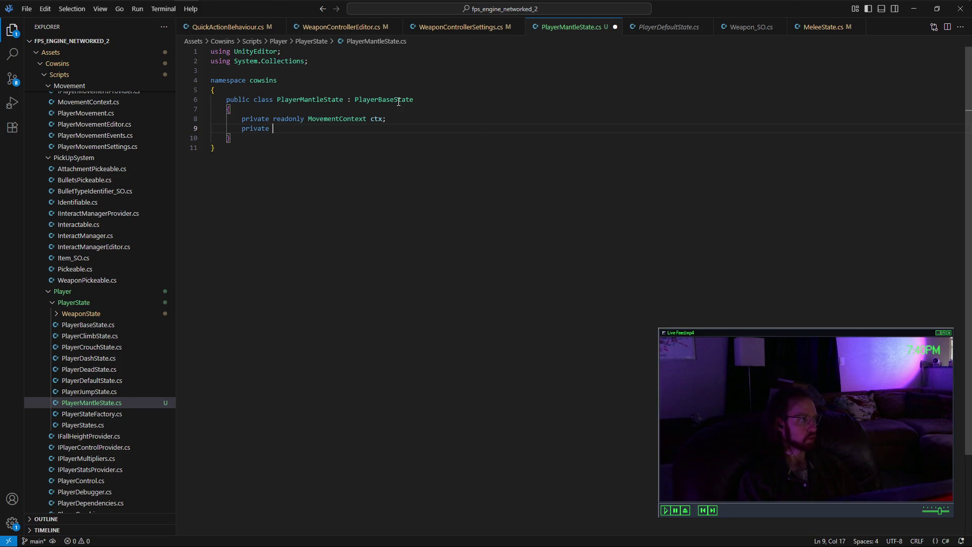
text(PlayerMovementState)
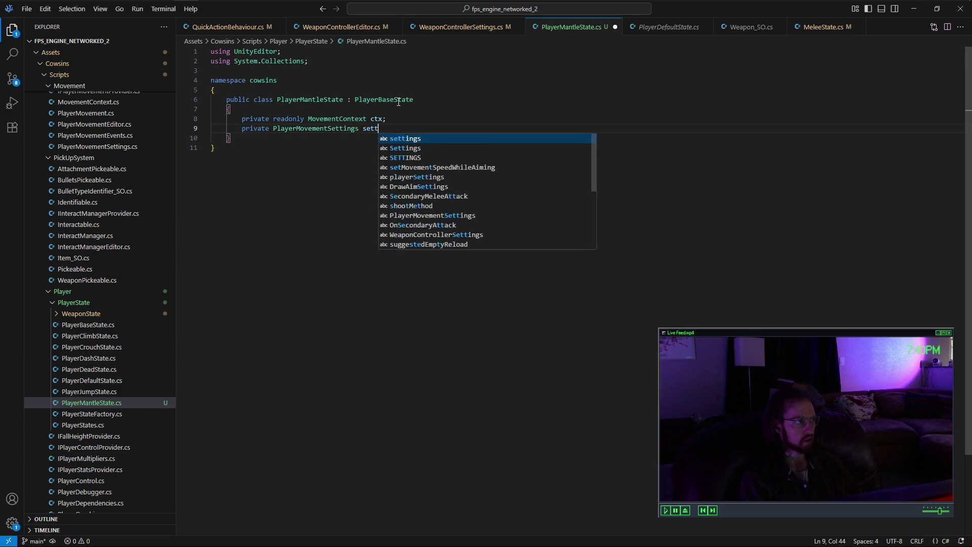
text(Settings)
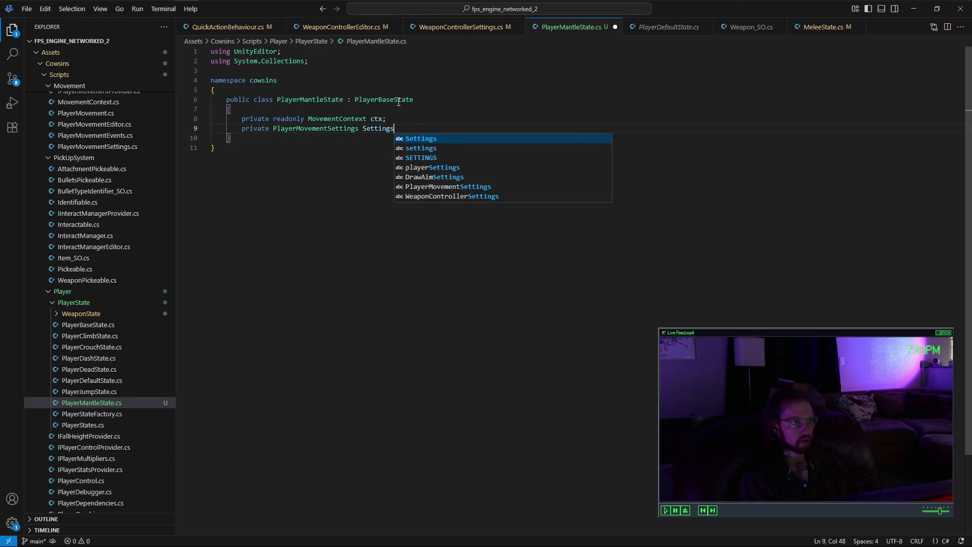
text( => ctx.Settings;)
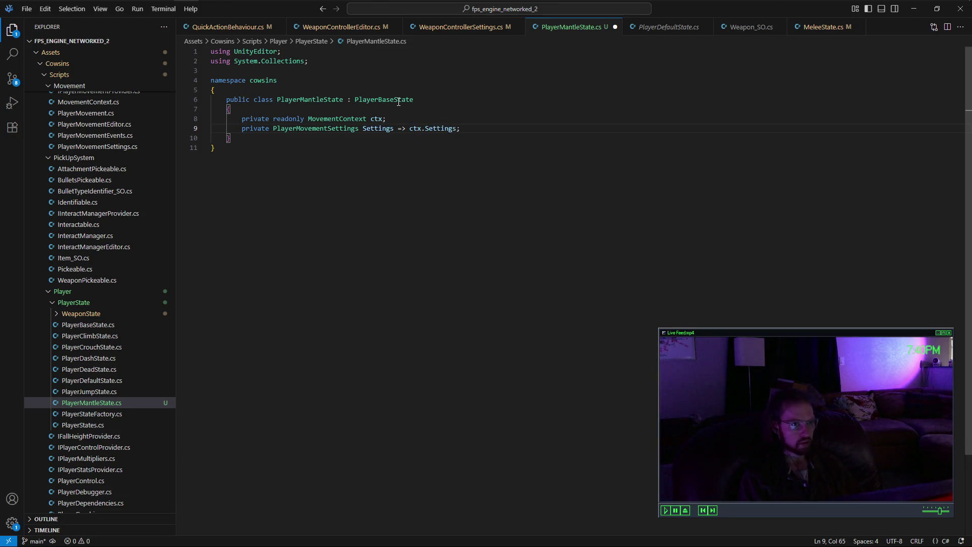
key(Return)
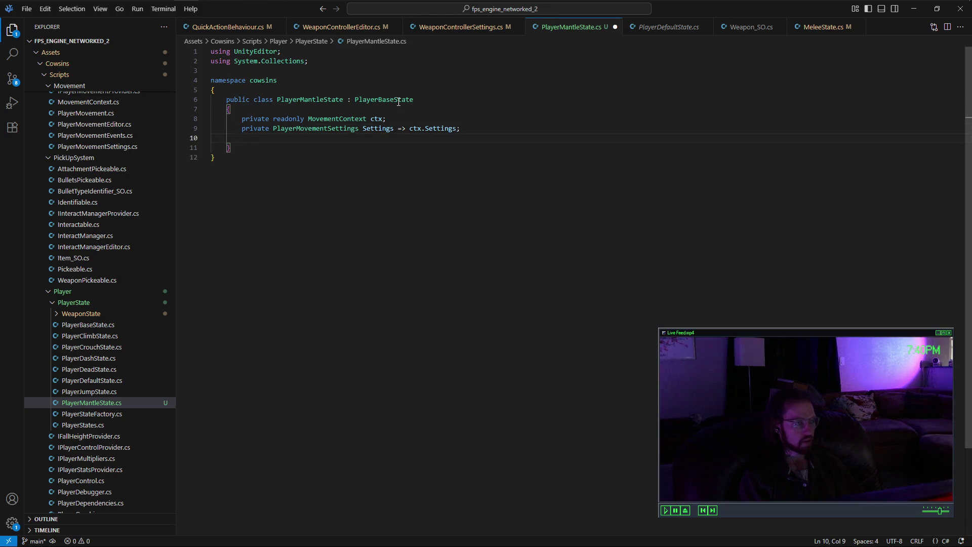
text(private Ri)
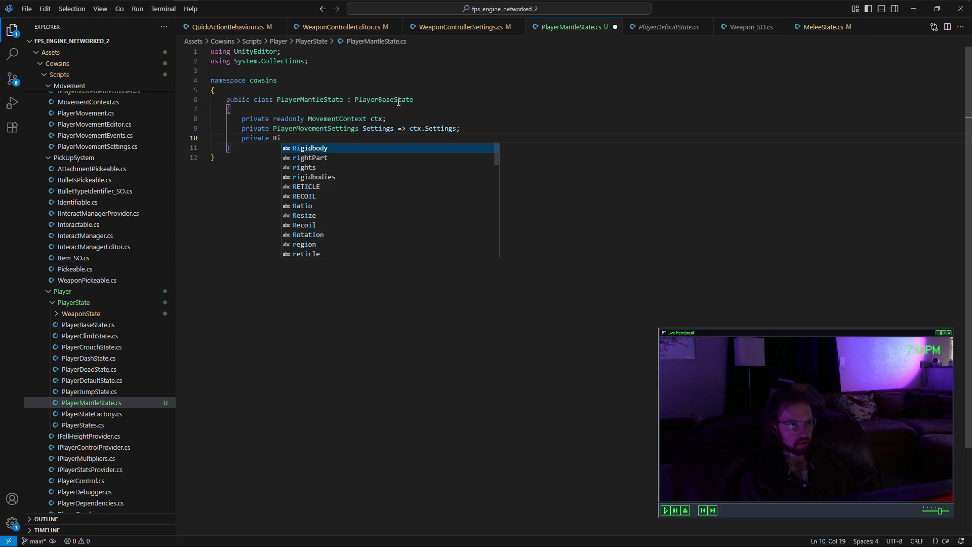
key(Tab)
text(Rb =)
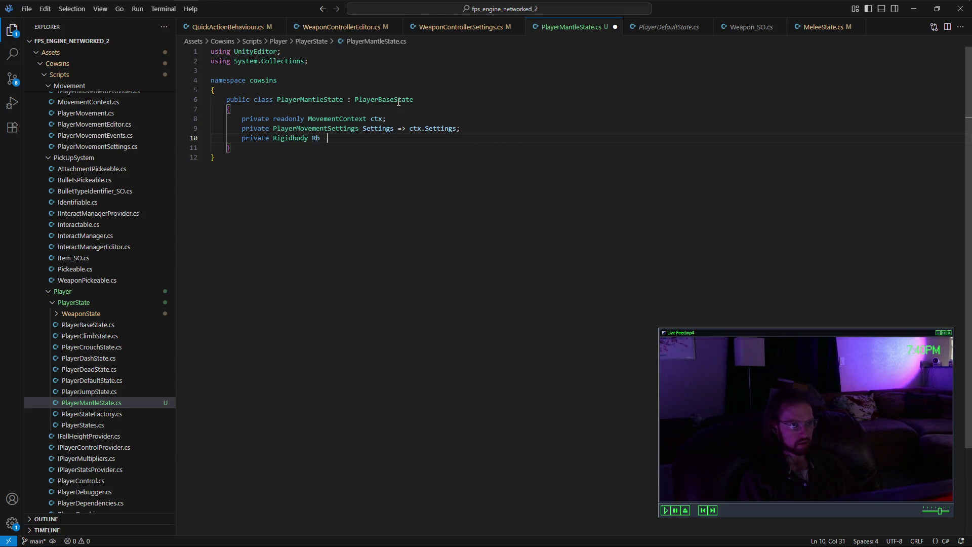
text(> ct)
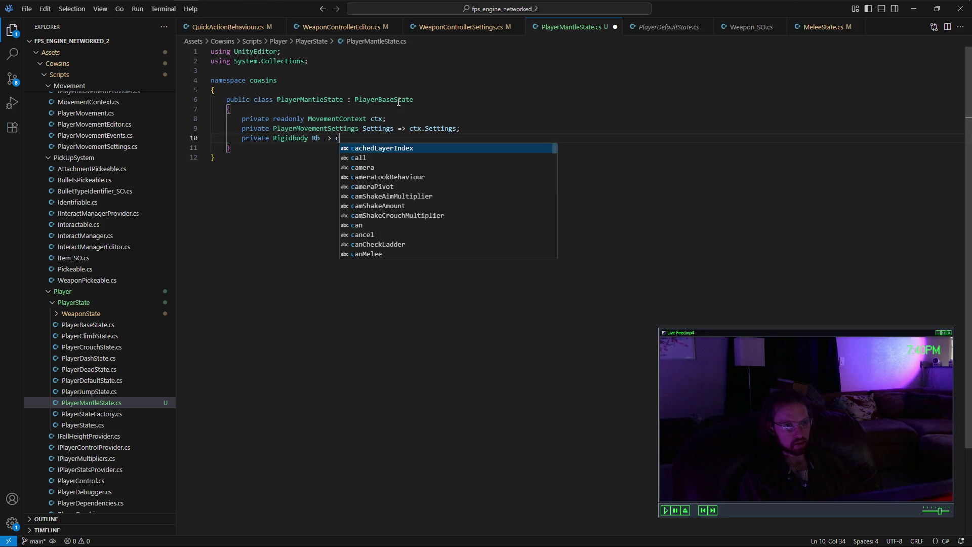
key(Tab)
text(.Rigi)
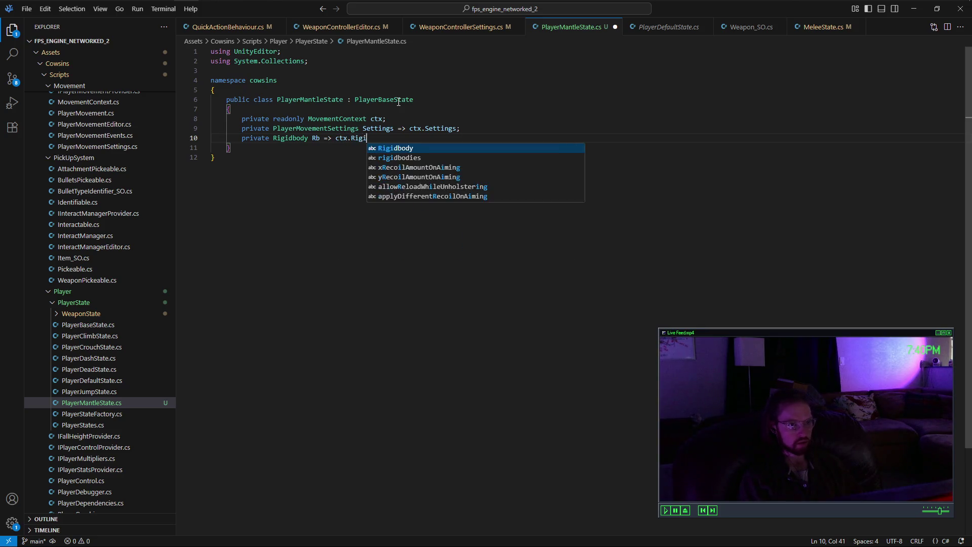
key(Tab)
text(;)
key(Return)
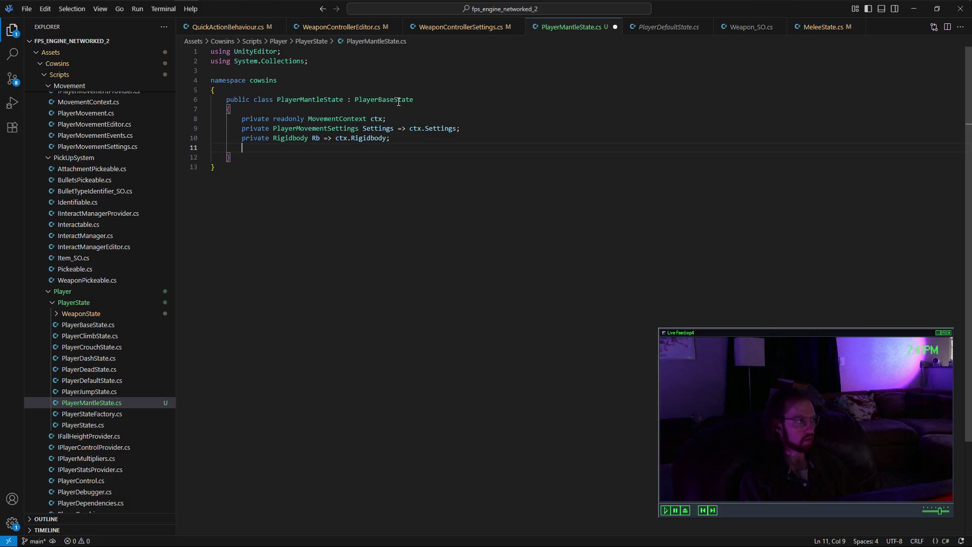
Step: Begin another private declaration on the next line
text(p)
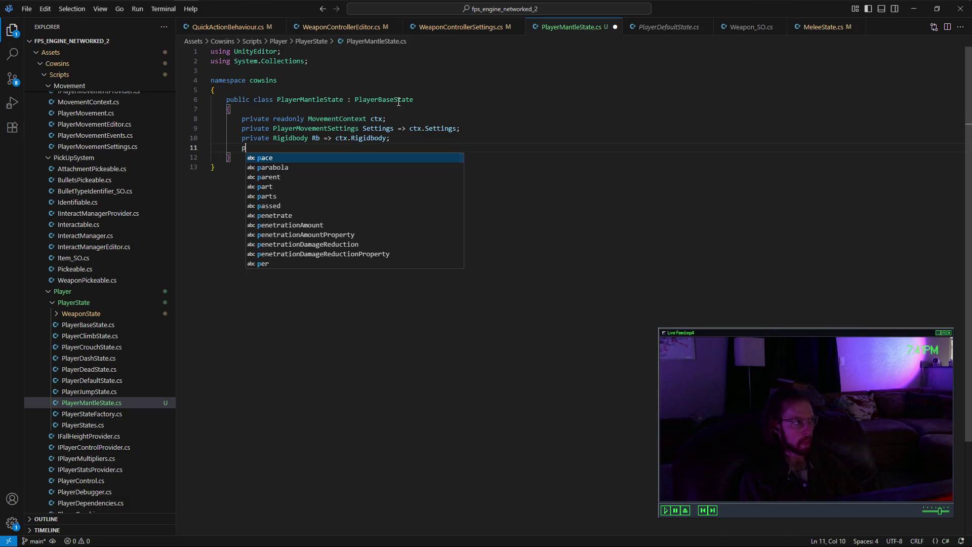
key(BackSpace)
text(private)
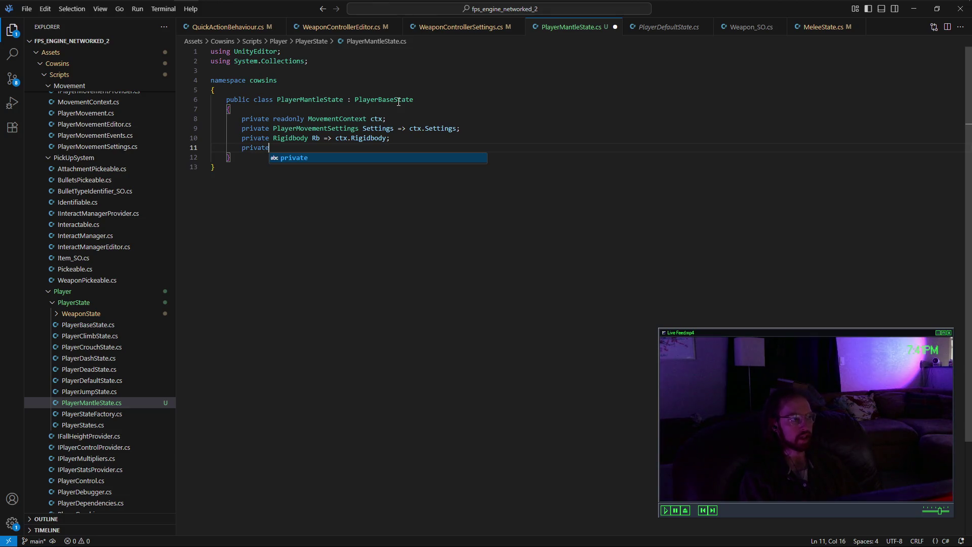
click(380, 120)
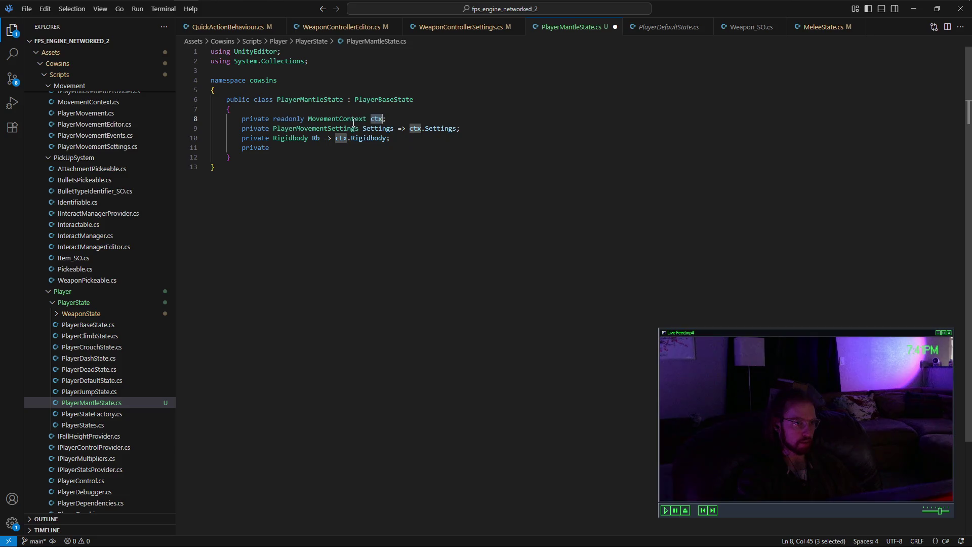
double_click(337, 119)
ctrl+click(141, 103)
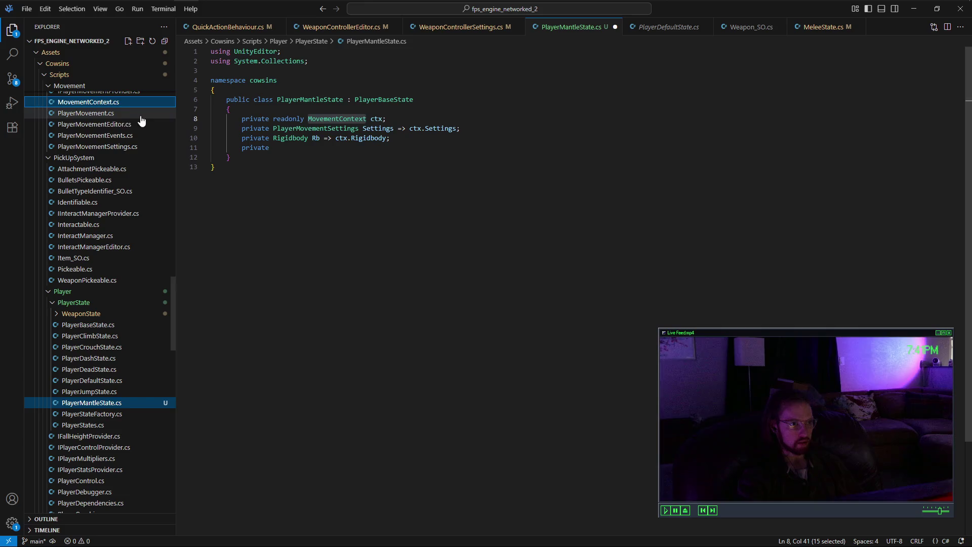
double_click(117, 101)
mouse_move(285, 138)
mouse_down()
mouse_move(400, 187)
mouse_move(363, 398)
mouse_up()
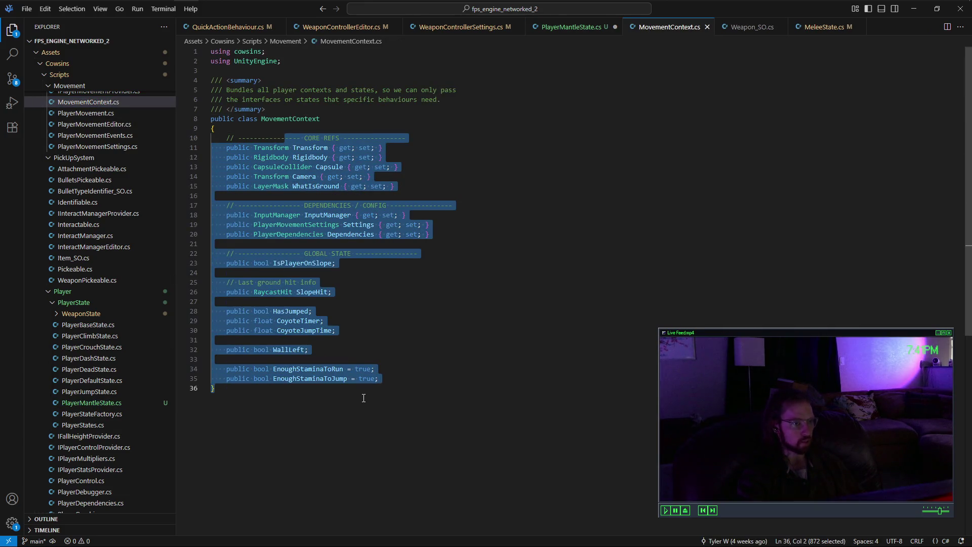
click(364, 398)
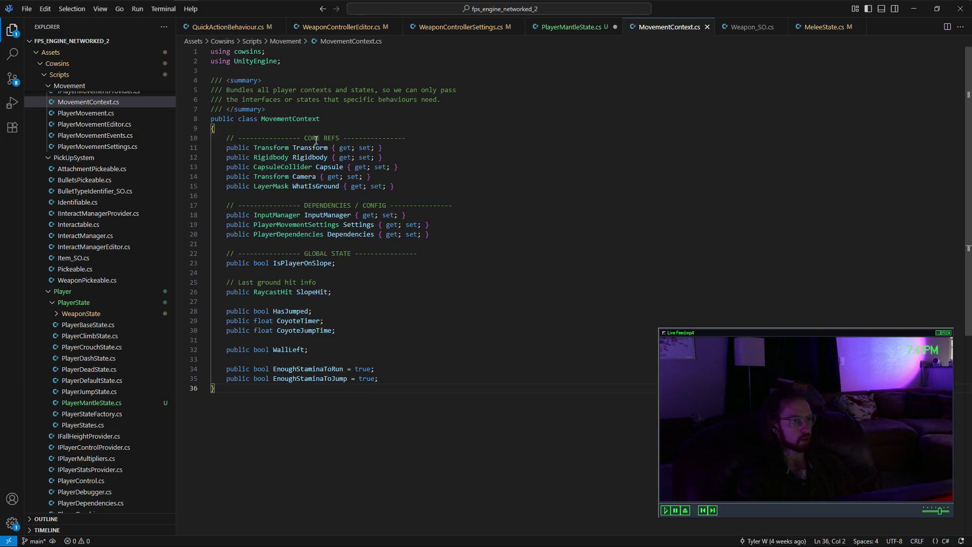
double_click(307, 157)
double_click(318, 167)
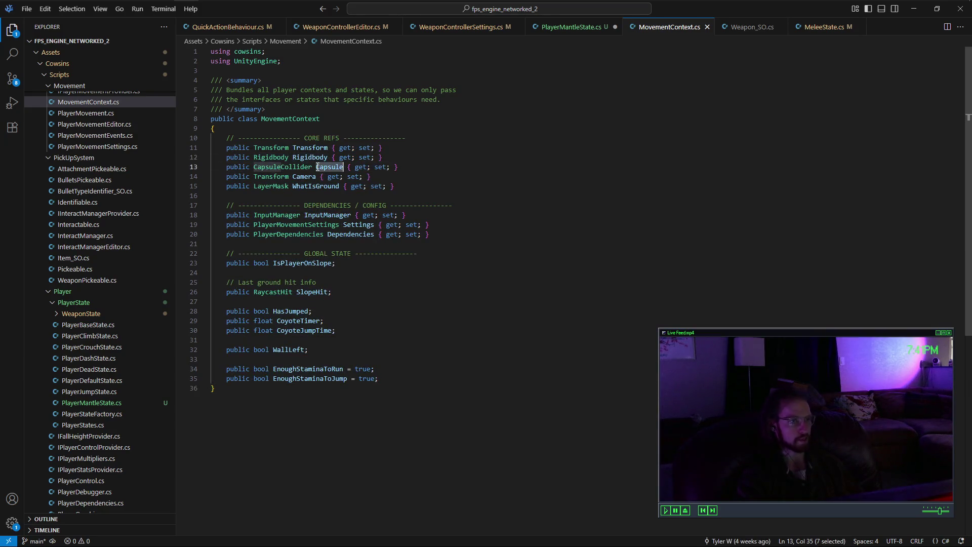
double_click(311, 149)
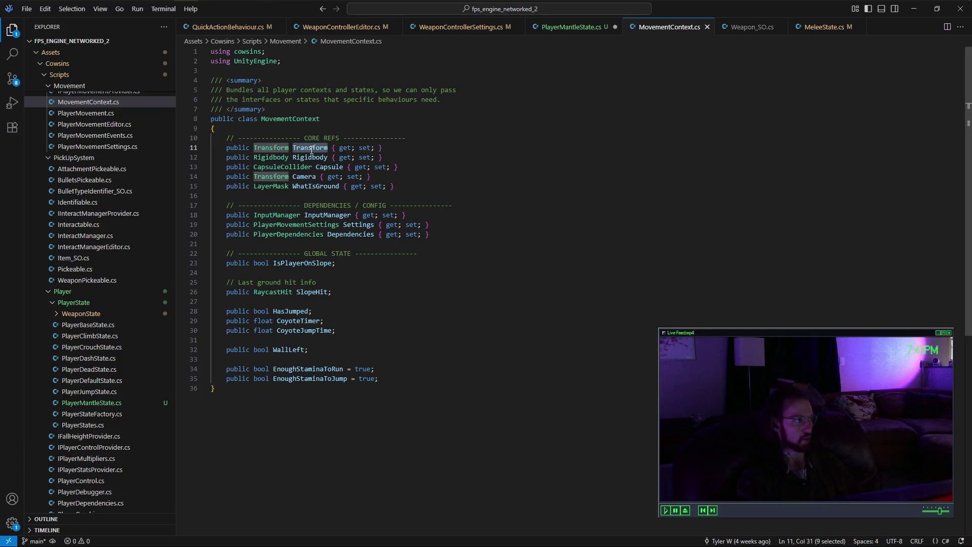
double_click(312, 177)
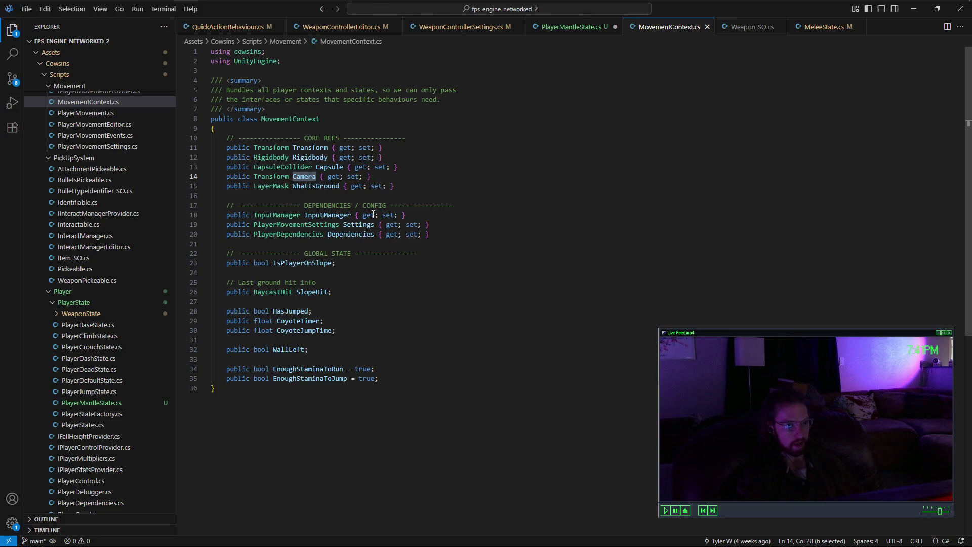
double_click(348, 235)
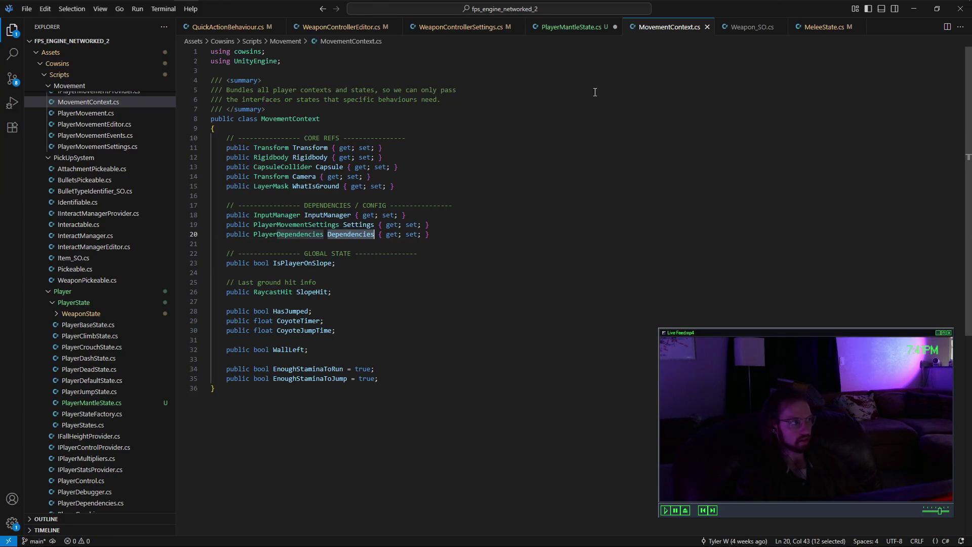
click(567, 28)
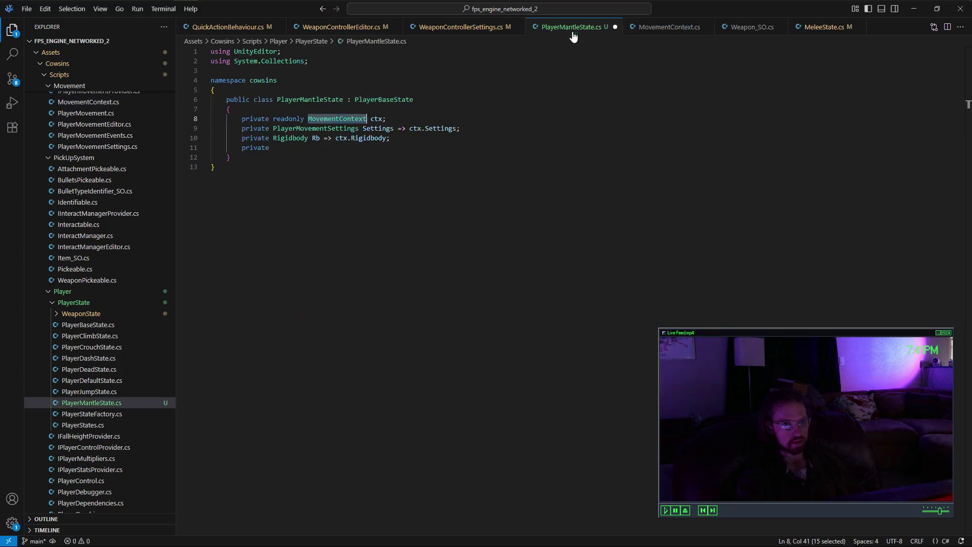
Step: Add CapsuleCollider Capsule, Transform tf and cam, and MonoBehaviour Runner members from ctx
click(381, 144)
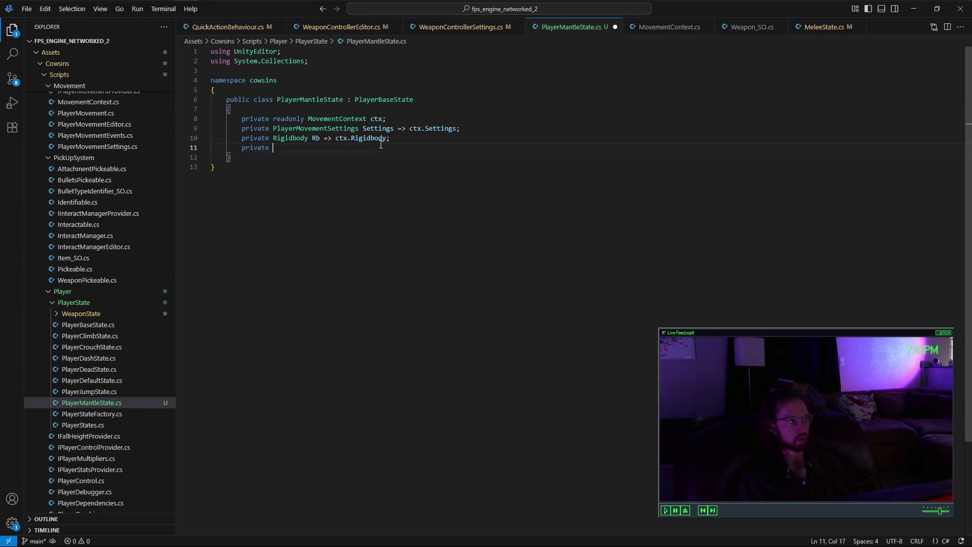
text(Capsu)
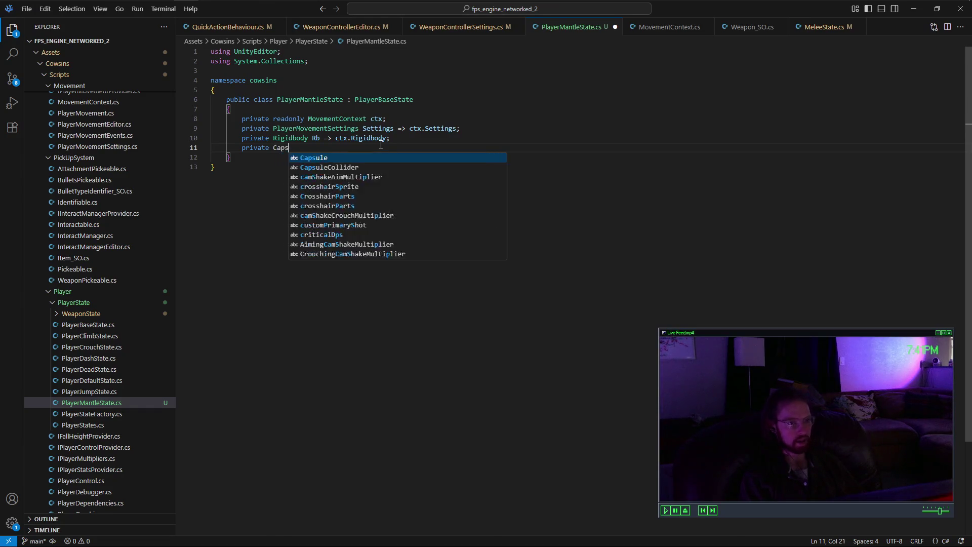
key(Down)
key(Tab)
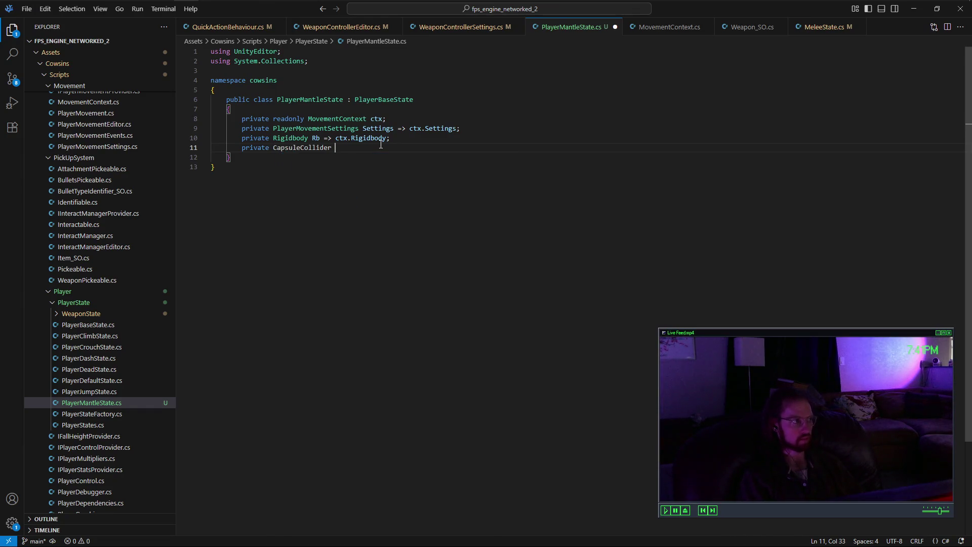
text(Capsule)
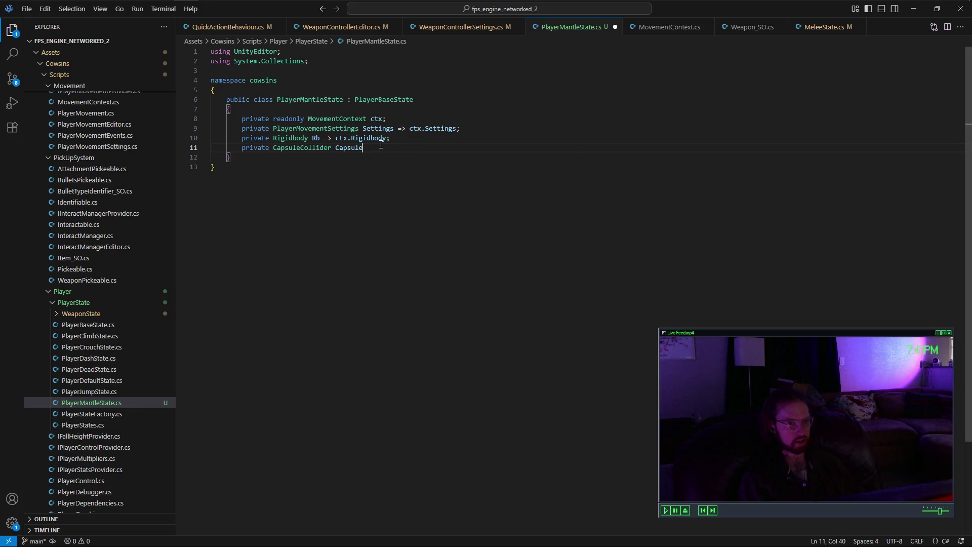
text( => ctx.Ca)
text(psule;)
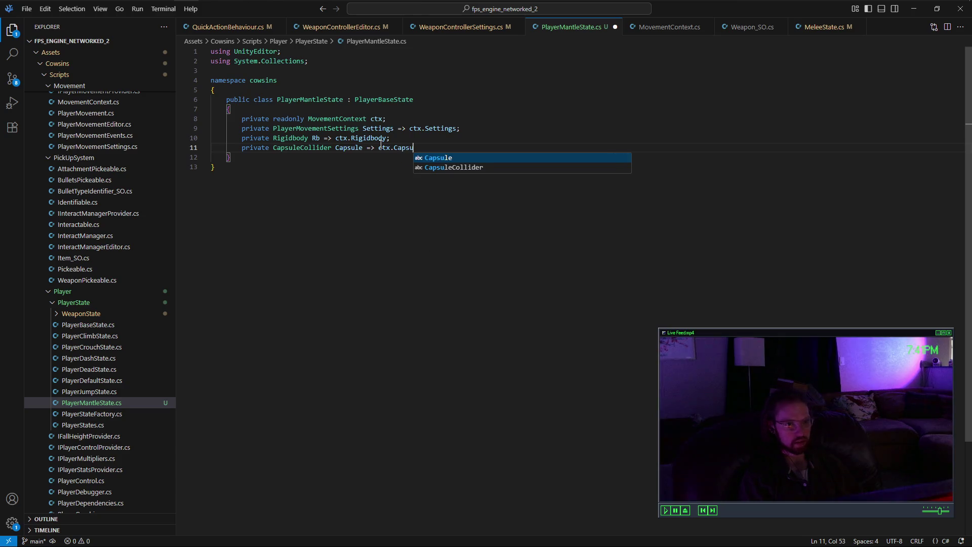
key(Return)
text(pr)
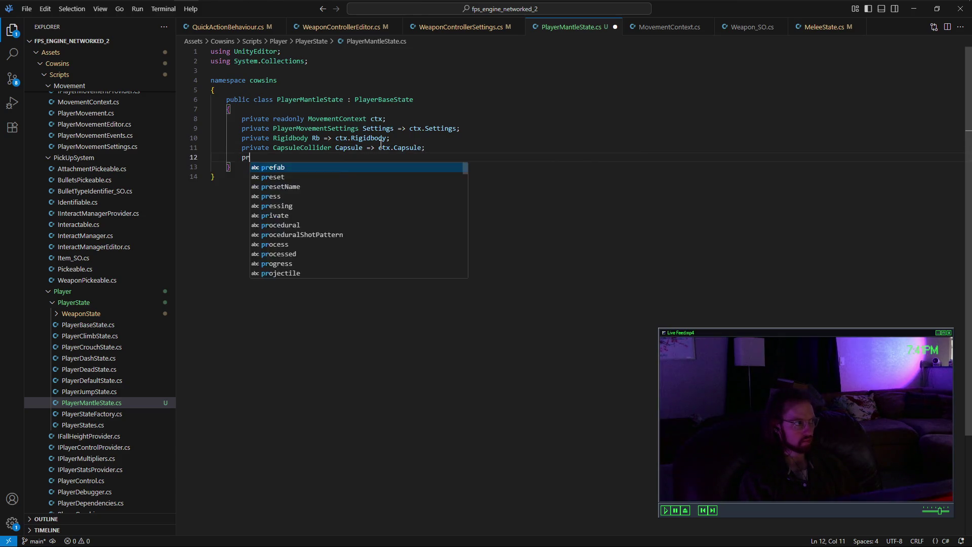
text(ivate Transform tf )
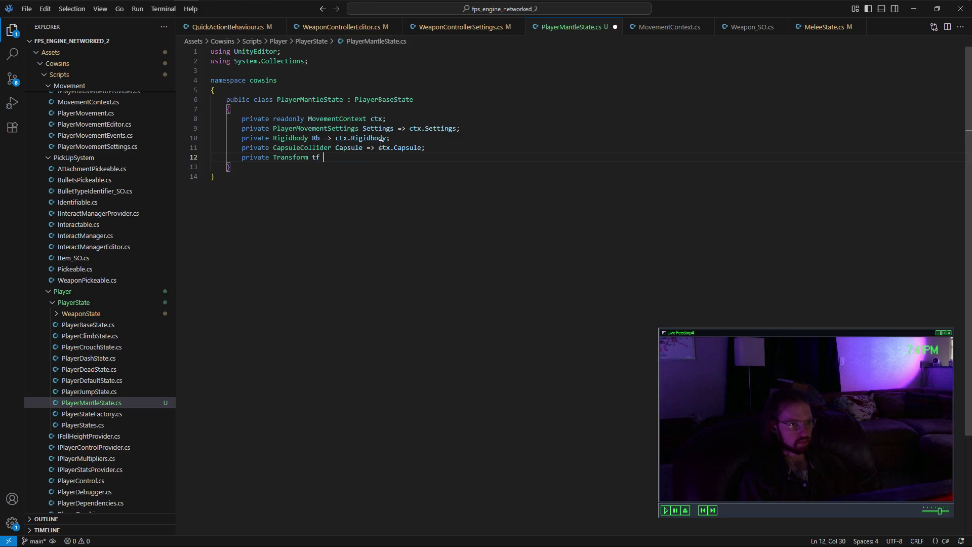
text(= ctx.Transform;)
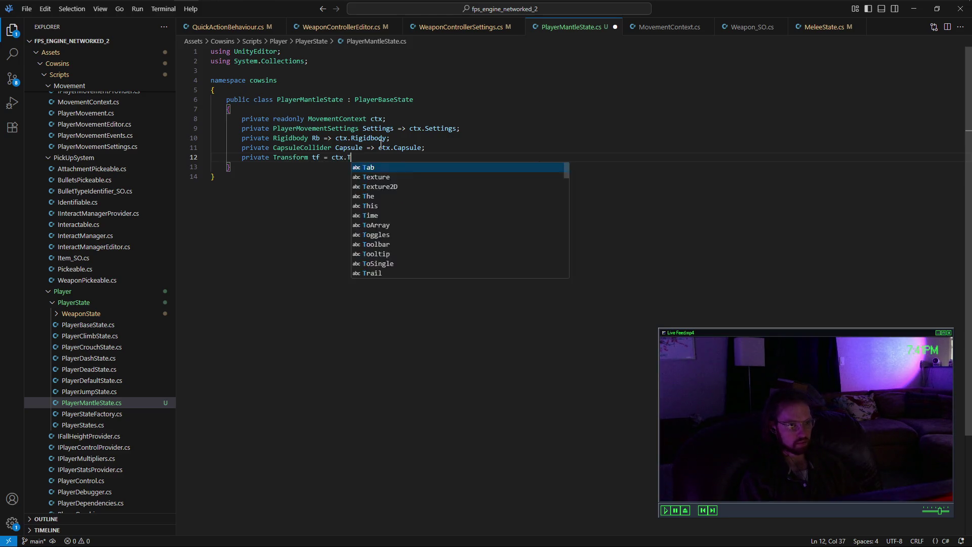
key(Return)
text(pri)
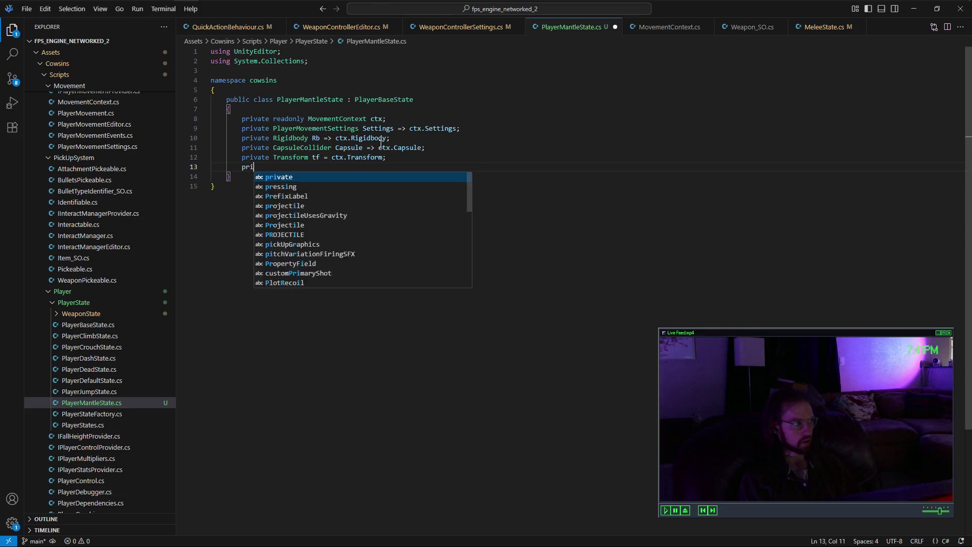
text(vate Transform cam)
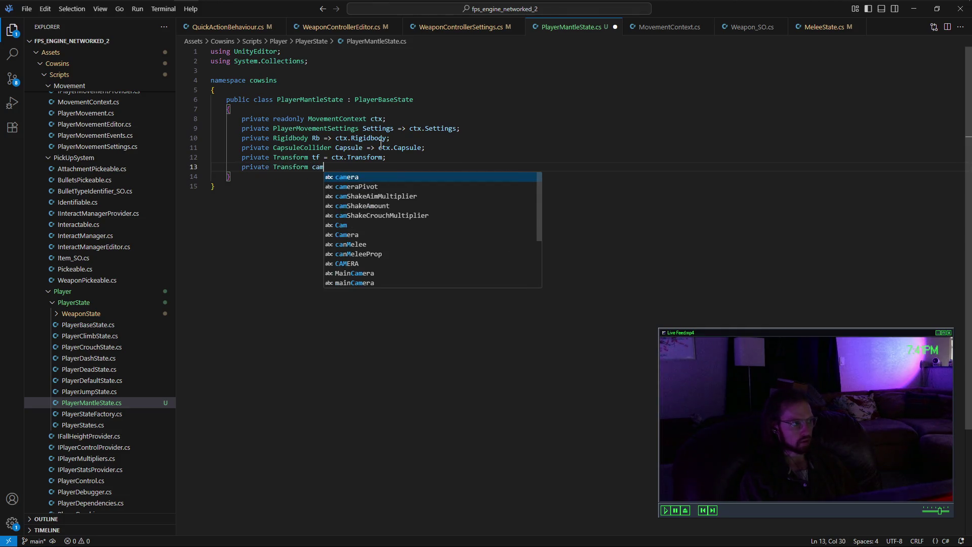
text( = ctx.Camera;)
key(Return)
text(private )
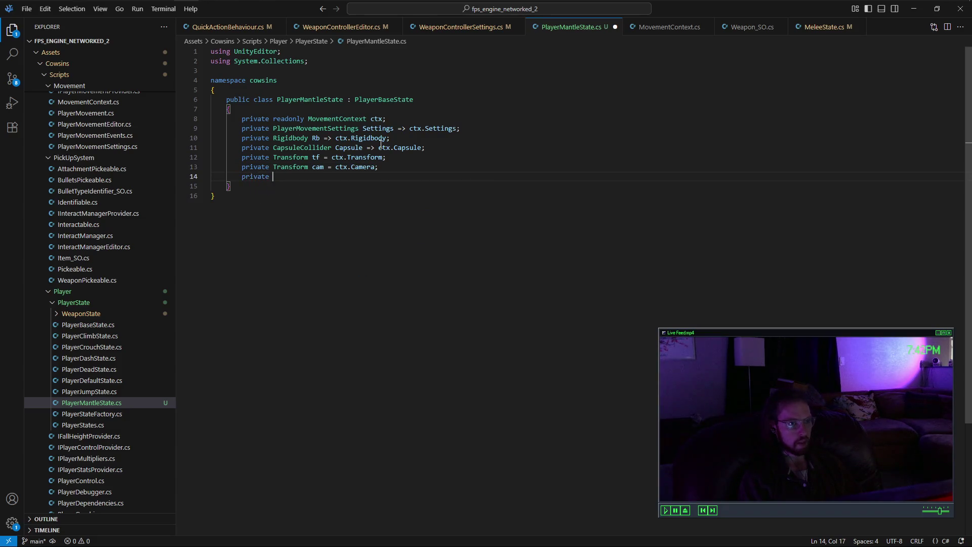
text(MonoBehaviour Runner =>)
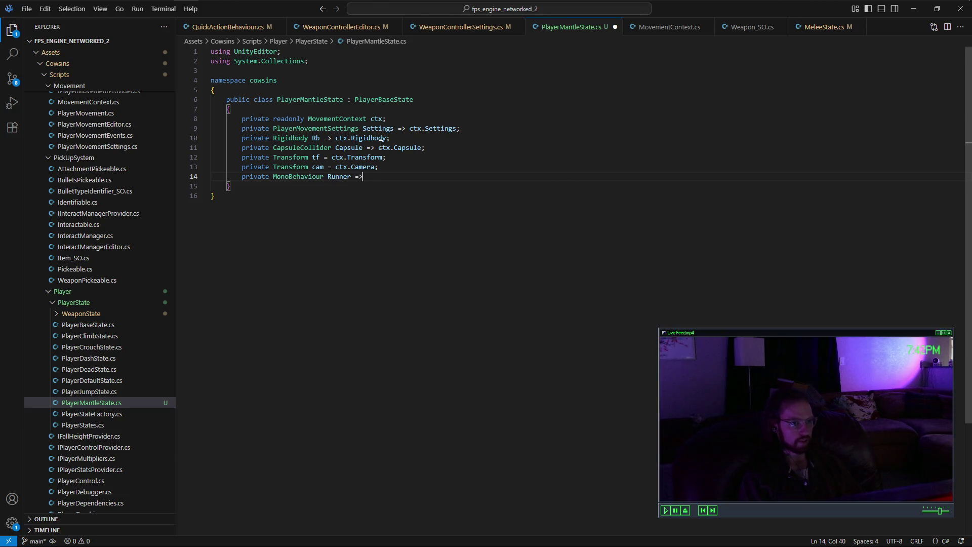
text( ctx.De)
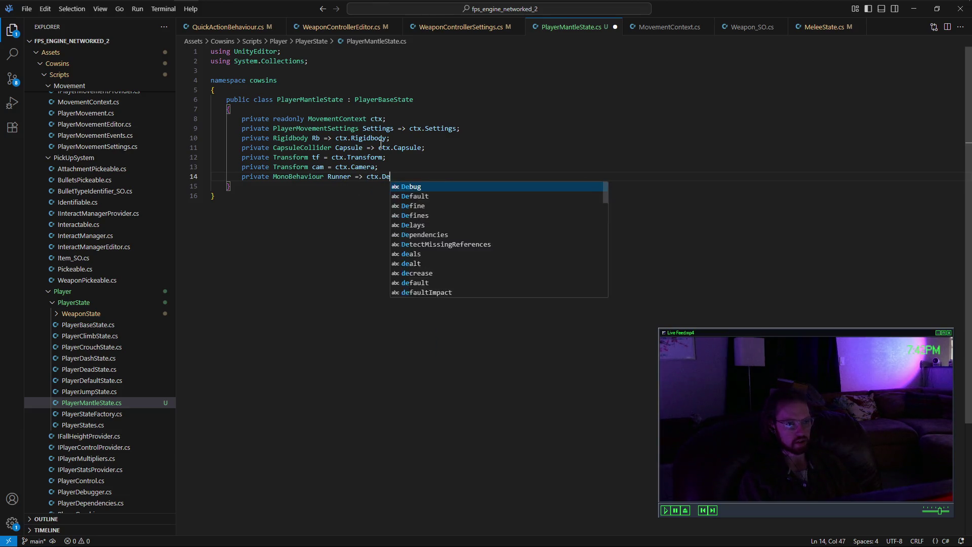
text(pendencies;)
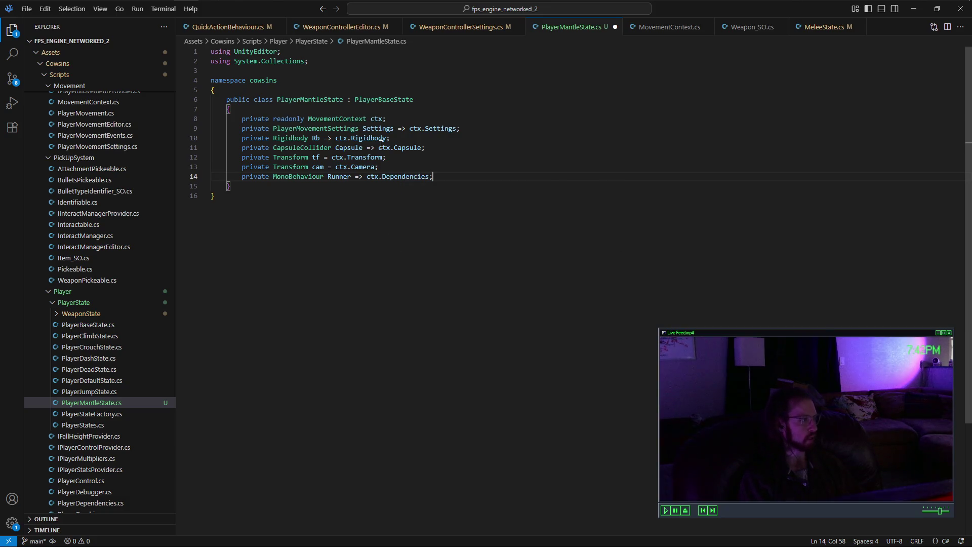
key(Return)
key(Return)
Step: Add public bool IsMantling and WillCrouch properties with private setters
text(public )
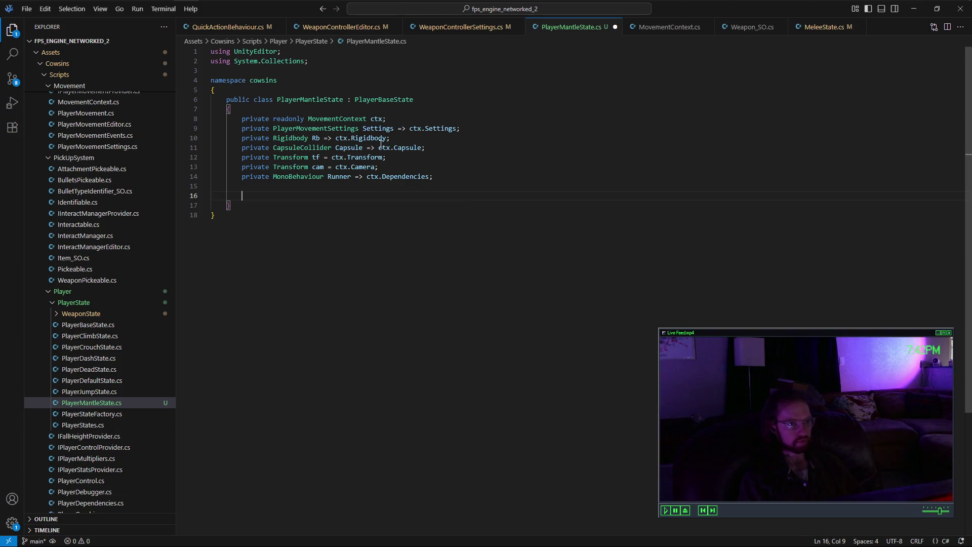
text(bo)
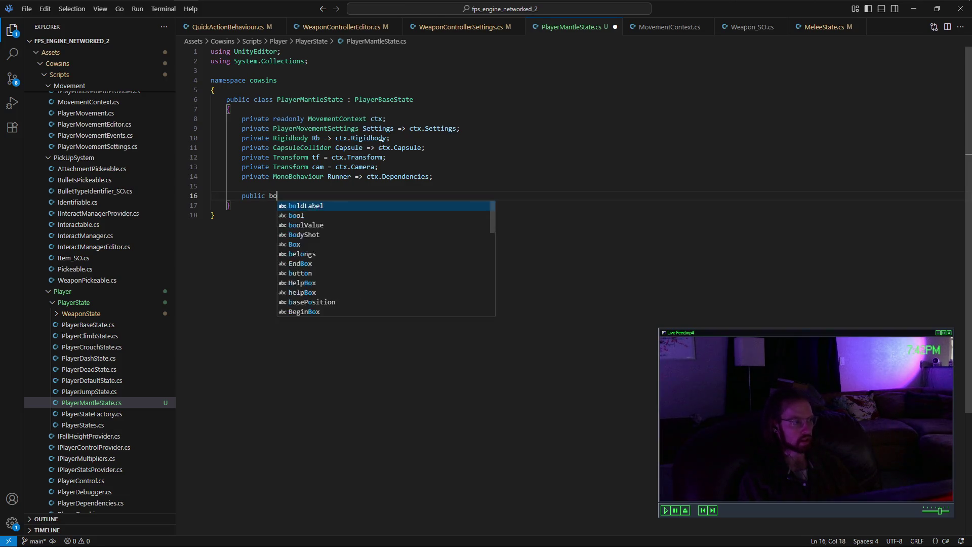
text(ol IsMantling;)
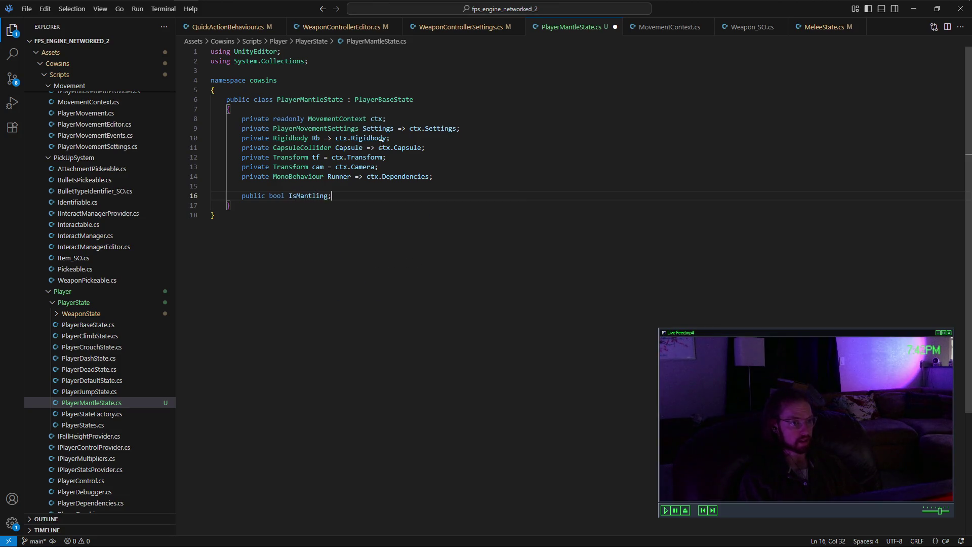
text({ get;)
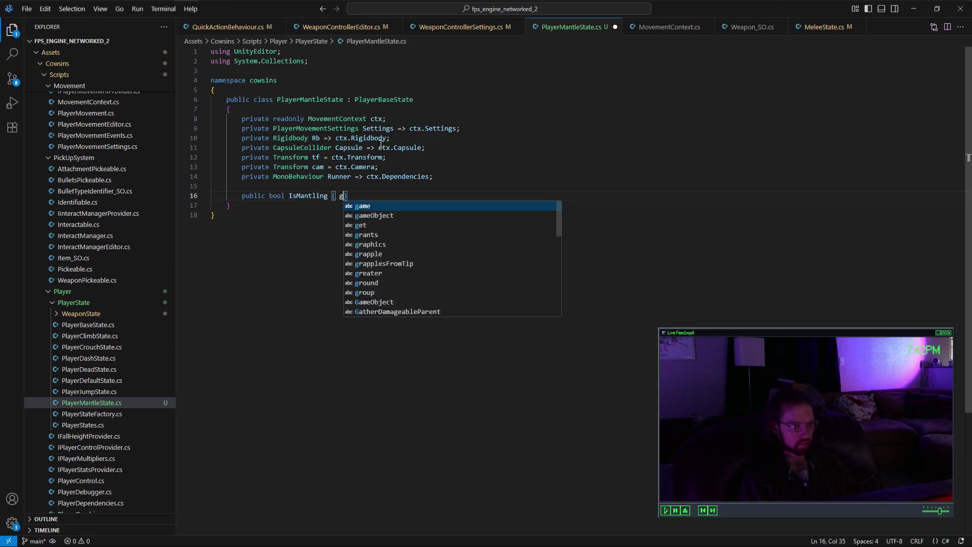
text( private set;)
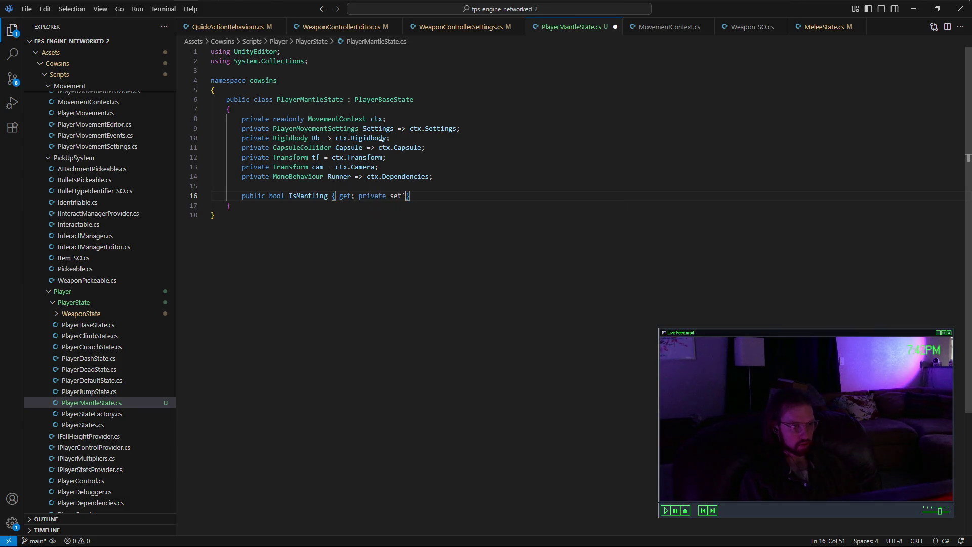
key(Return)
text(priu)
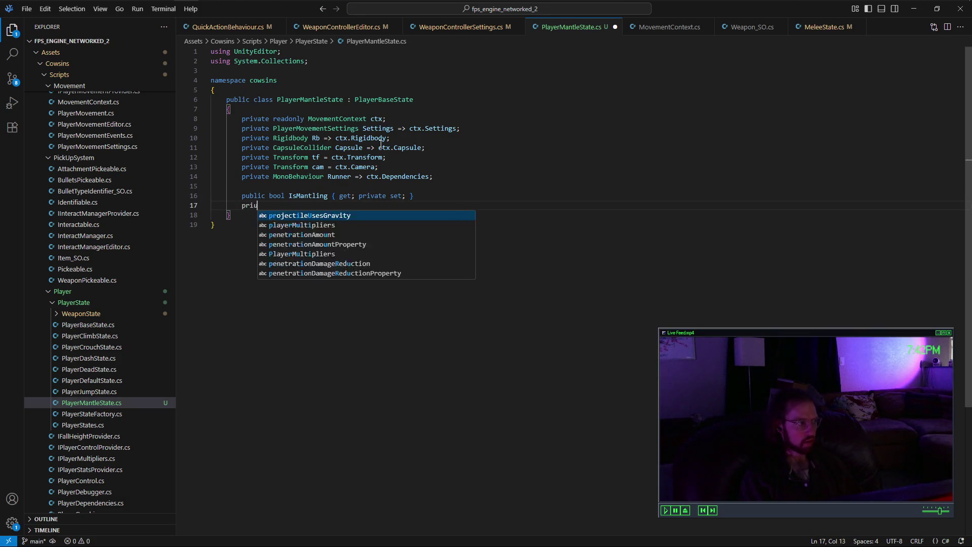
text(blic bool )
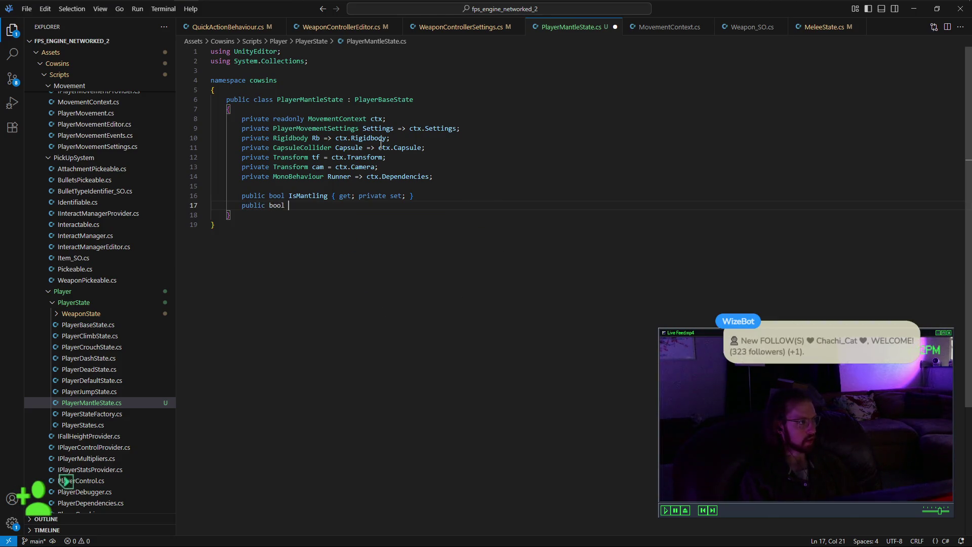
text(Willc)
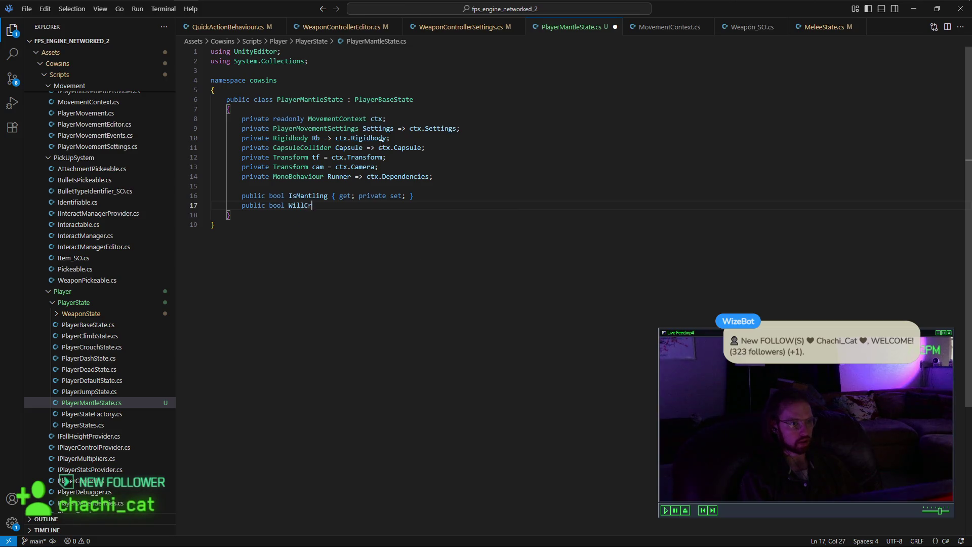
text(uch { get)
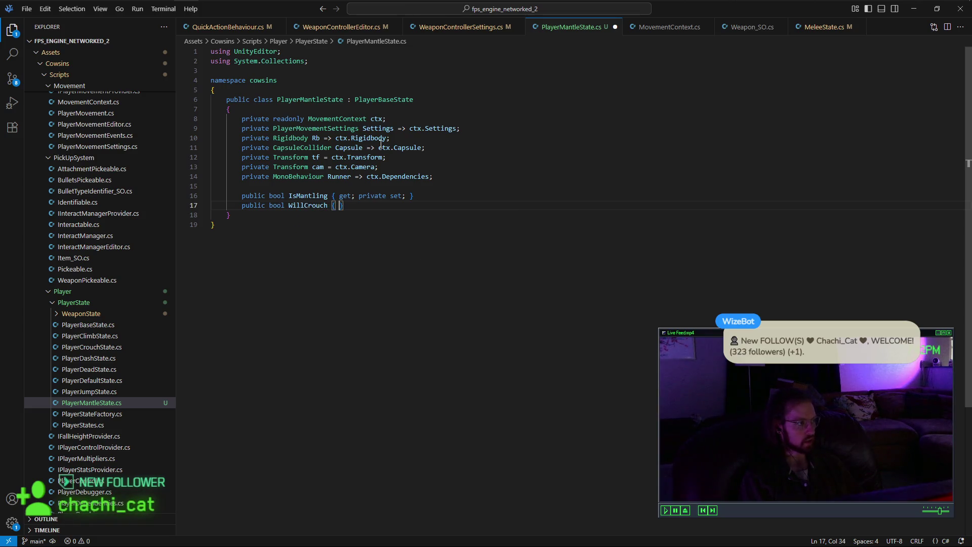
text(; priv)
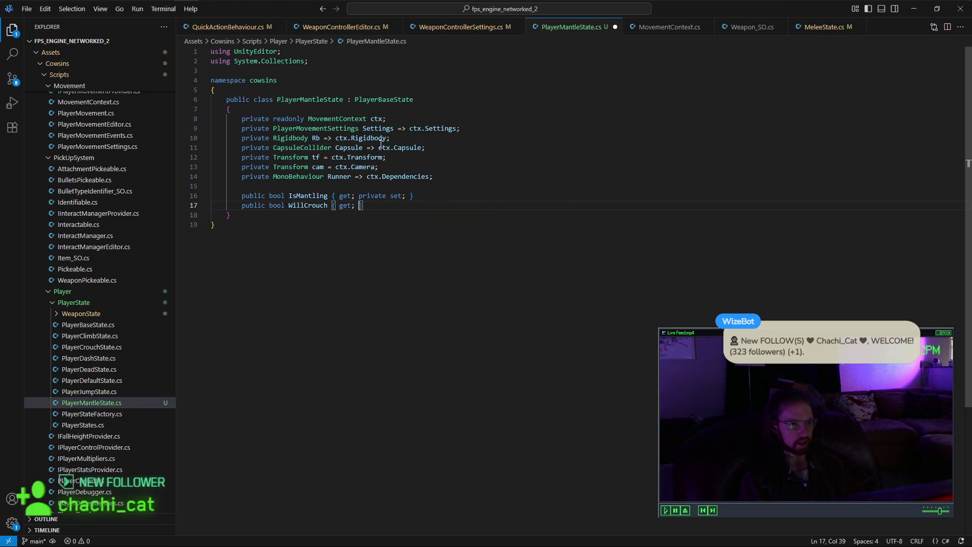
text(ate st)
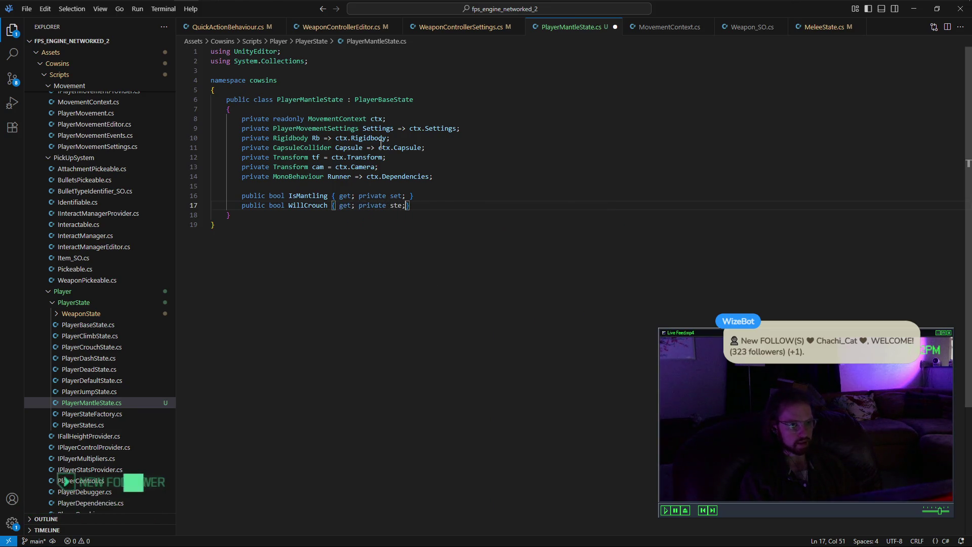
key(Tab)
text(;)
key(Return)
key(Return)
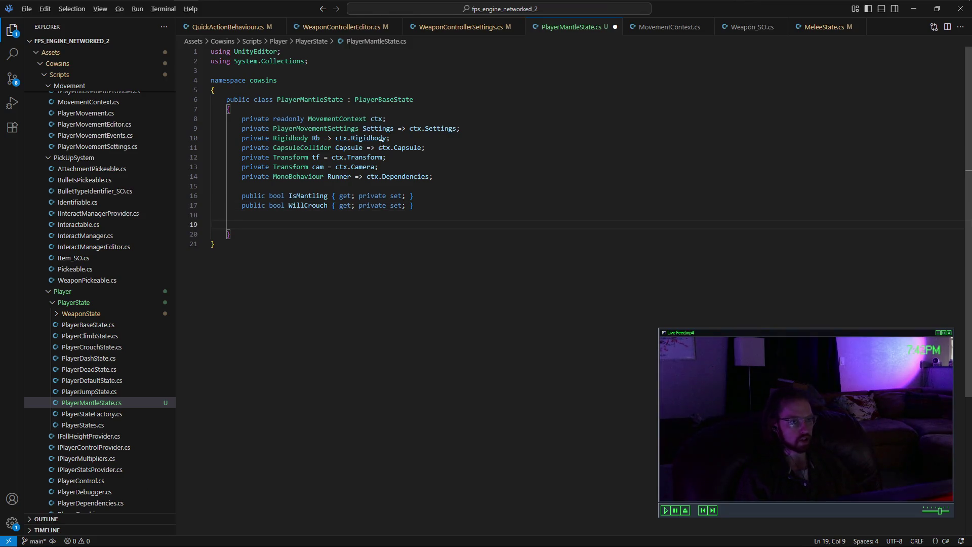
Step: Check the mantling diagram in Paint, then resume editing below WillCrouch
key(alt+Tab)
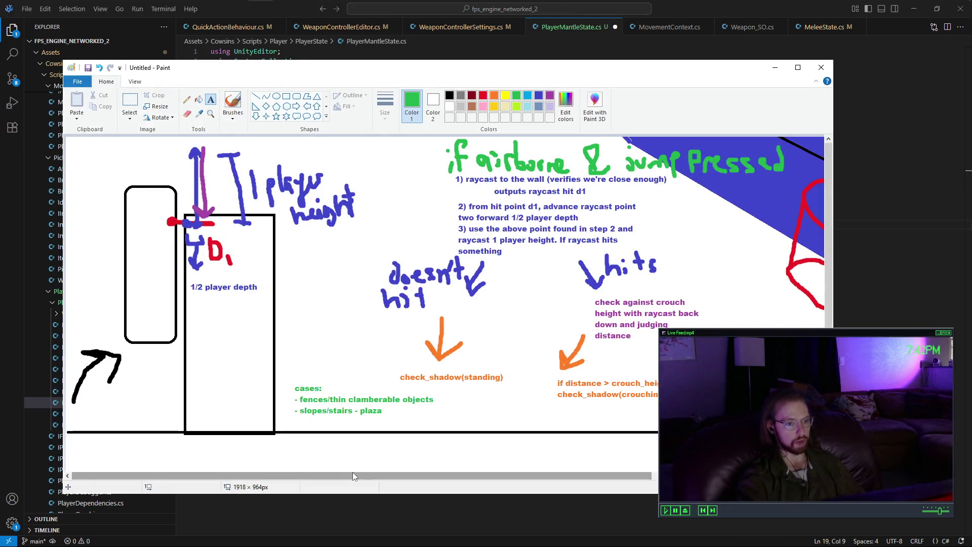
drag(356, 479, 394, 478)
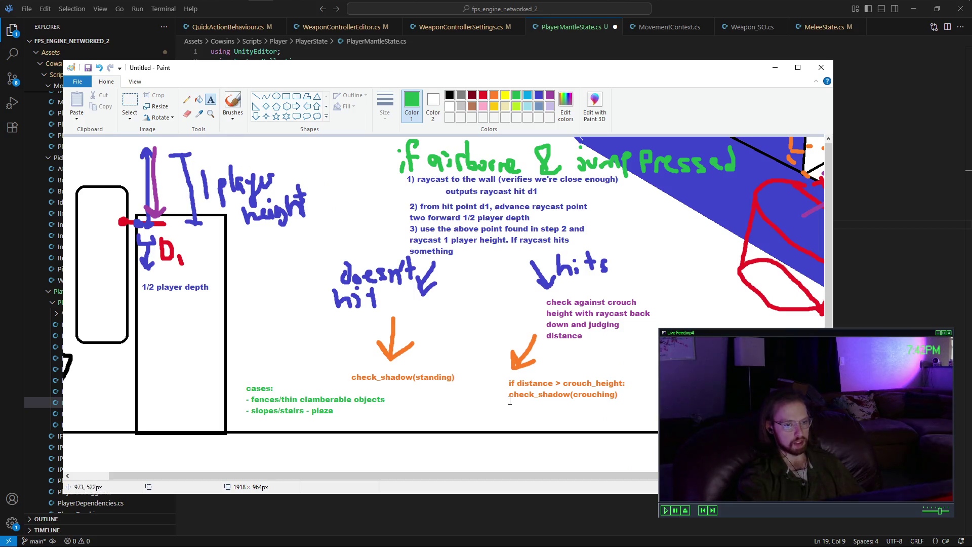
key(alt+Tab)
click(426, 205)
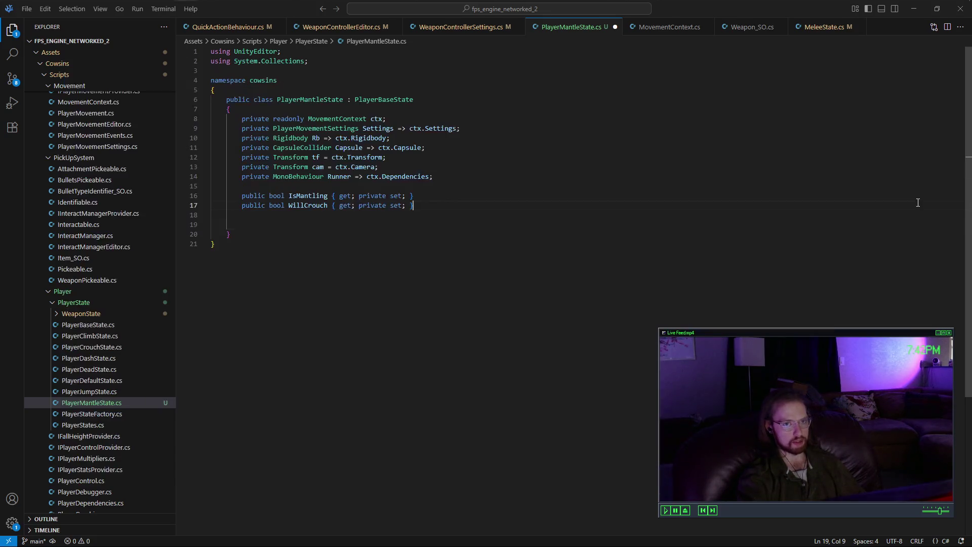